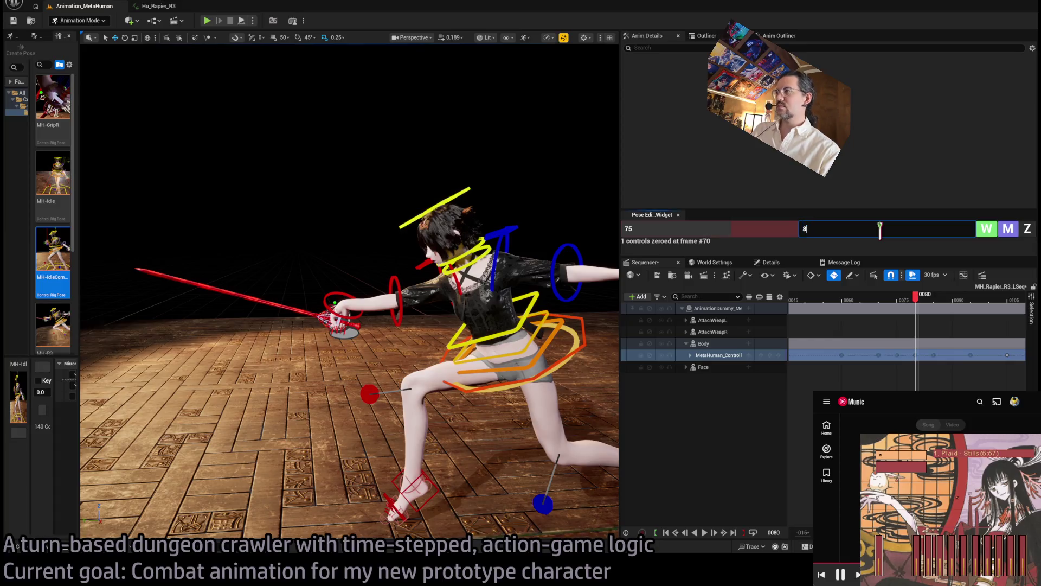
text(0)
Zero the right upper arm, lower arm and hand controls, then key the arm swung forward at frame 80.
click(408, 278)
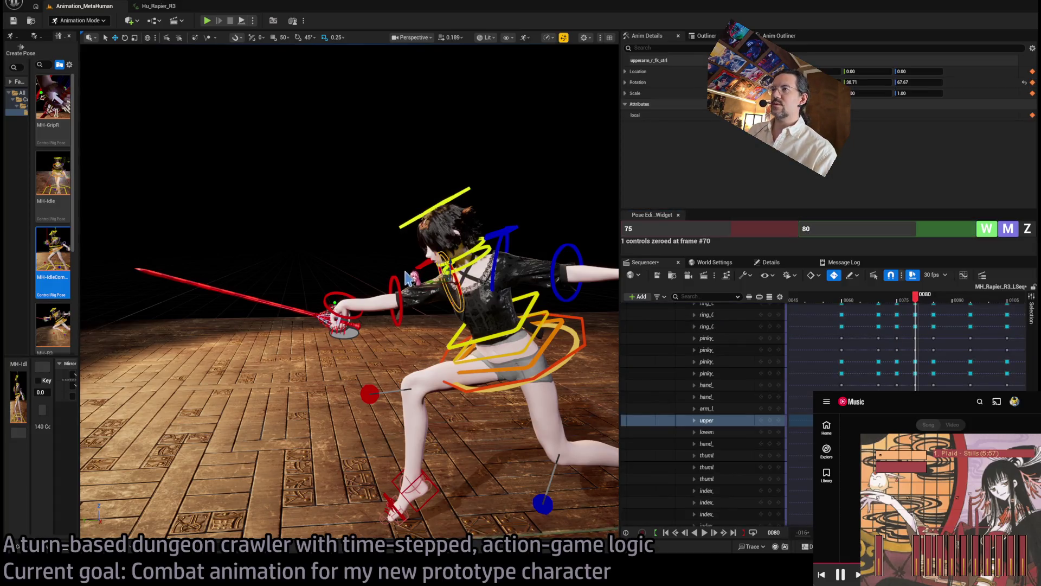
ctrl+click(397, 299)
ctrl+click(345, 302)
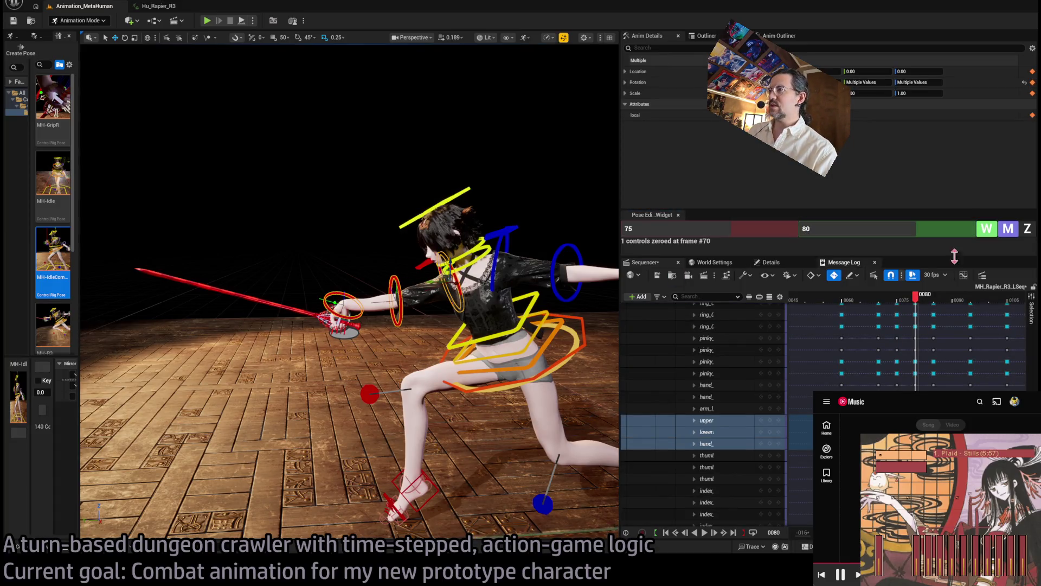
click(1027, 228)
click(1007, 230)
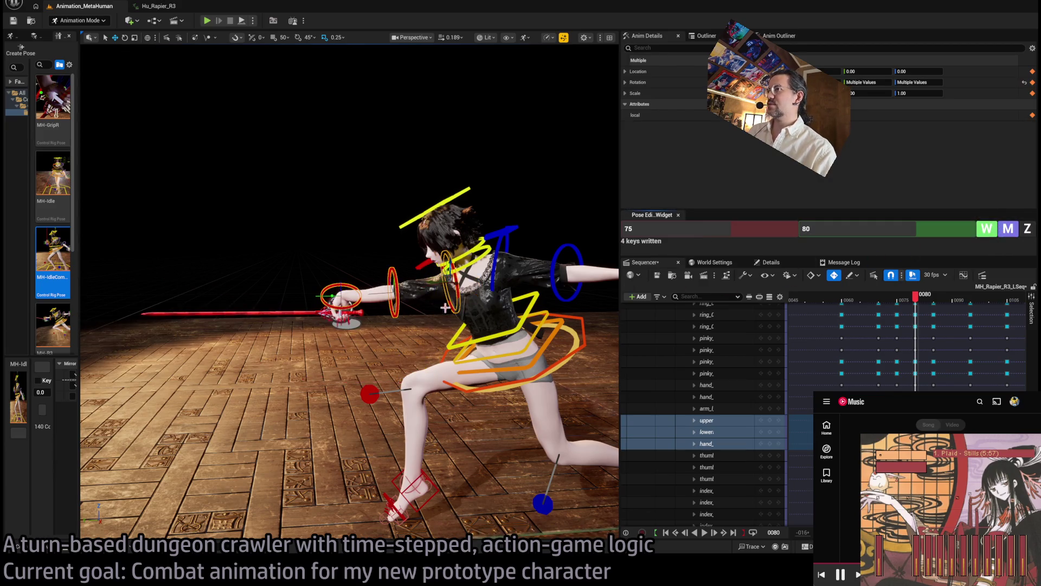
Play and scrub around frames 84–90 to preview the lunge, then collapse the control track list.
scroll(423, 283, down, 6)
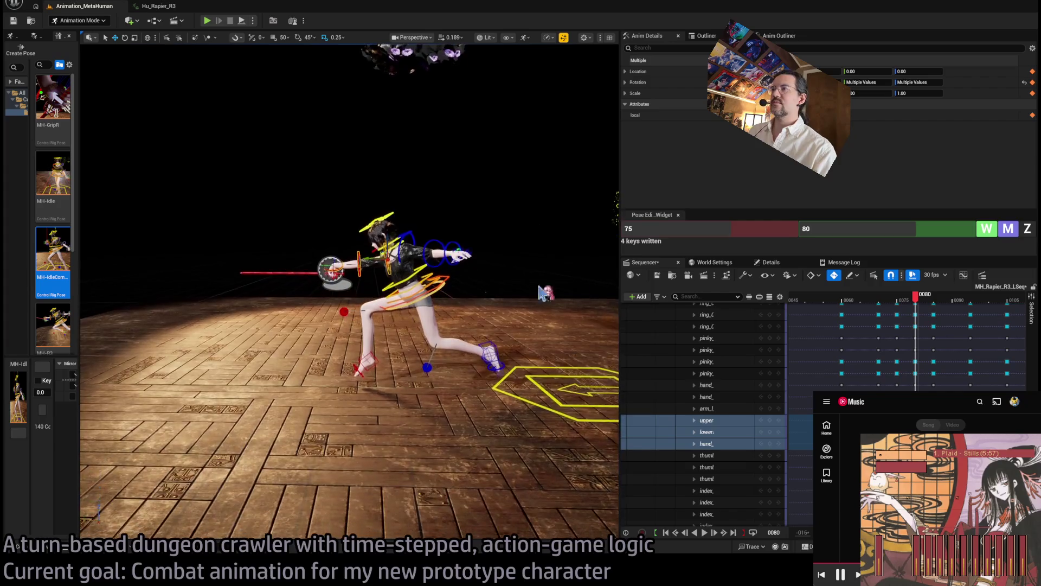
mouse_move(922, 299)
mouse_down()
mouse_move(890, 301)
mouse_move(961, 308)
mouse_move(899, 307)
mouse_move(935, 302)
mouse_move(919, 319)
mouse_up()
key(space)
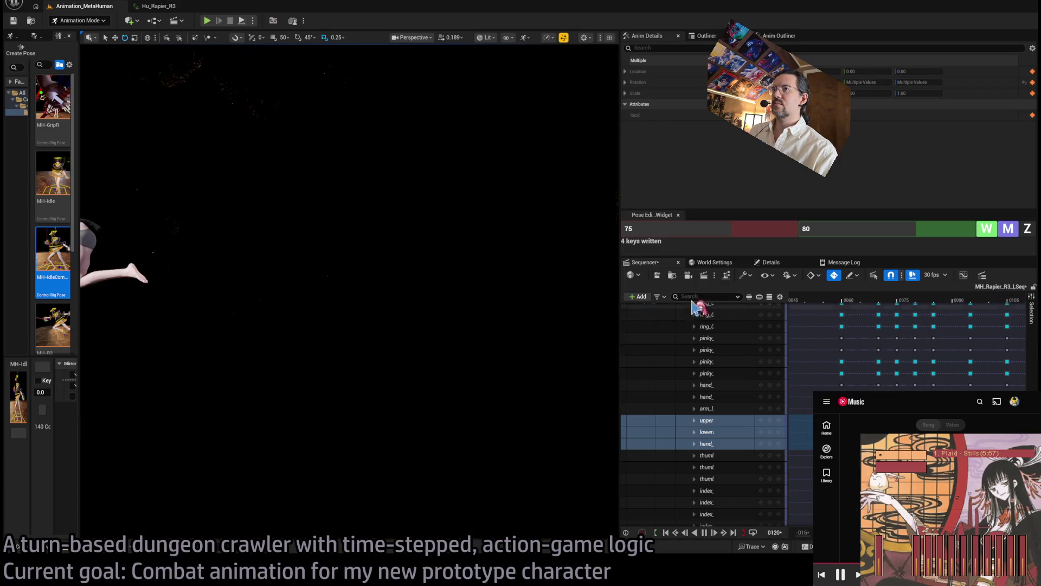
key(space)
mouse_move(881, 306)
mouse_down()
mouse_move(980, 308)
mouse_move(934, 311)
mouse_move(967, 312)
mouse_up()
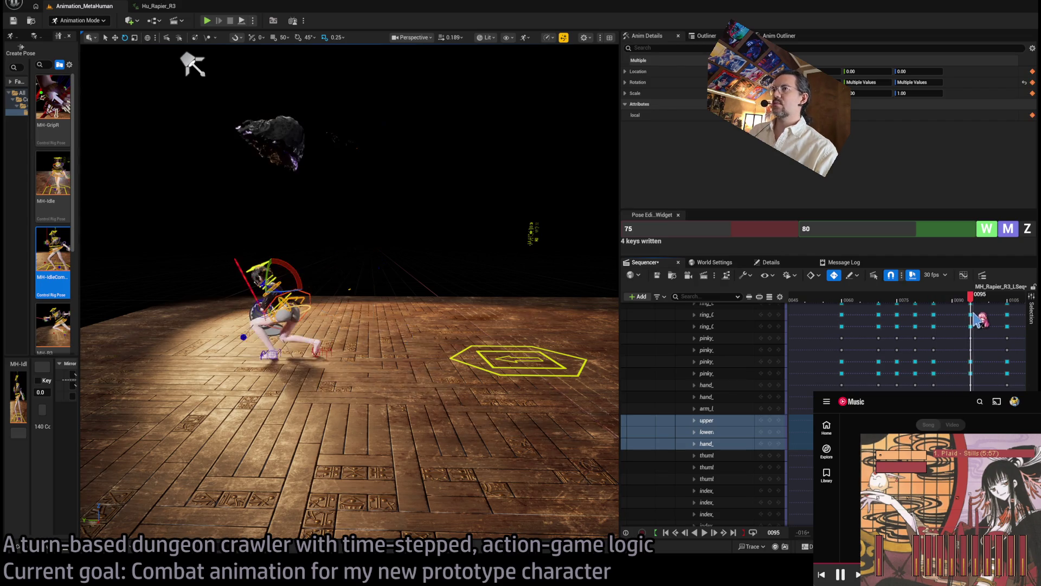
mouse_move(973, 320)
mouse_down()
mouse_move(930, 326)
mouse_move(937, 302)
mouse_up()
scroll(929, 306, up, 10)
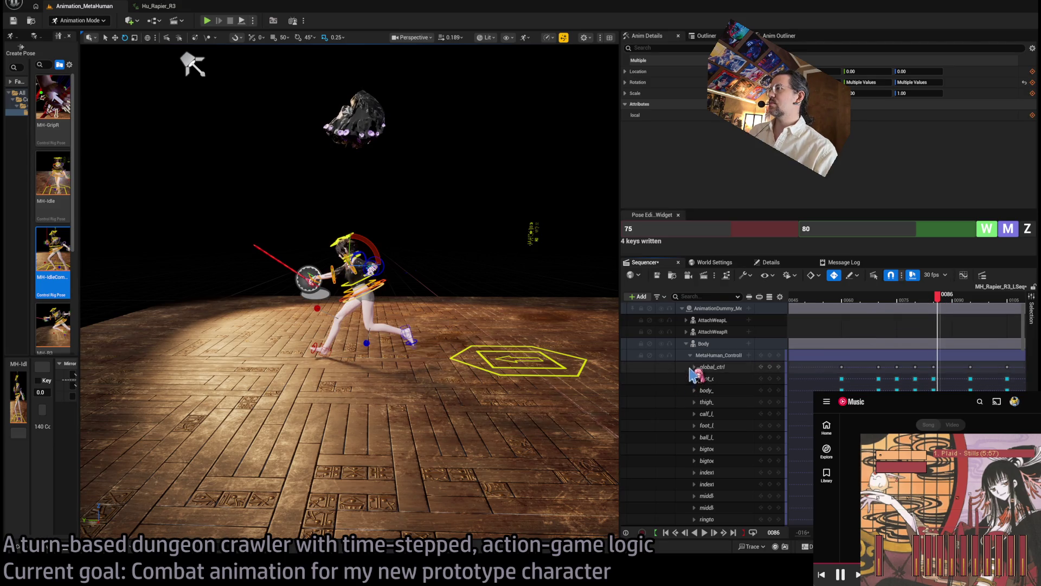
click(690, 355)
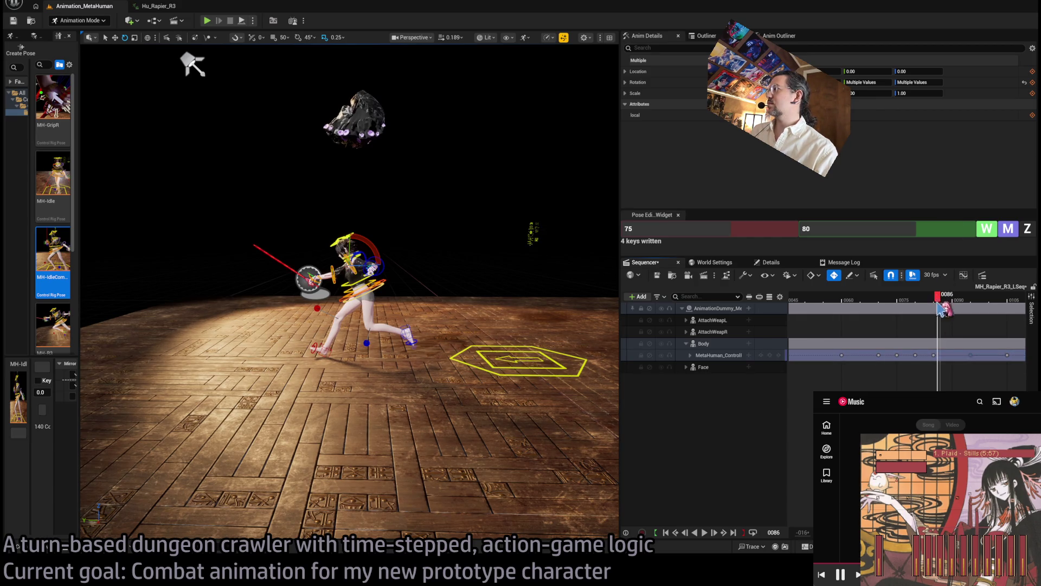
Key the entire MetaHuman_ControlRig track at frame 90 and check the pose just after it.
drag(938, 298, 953, 303)
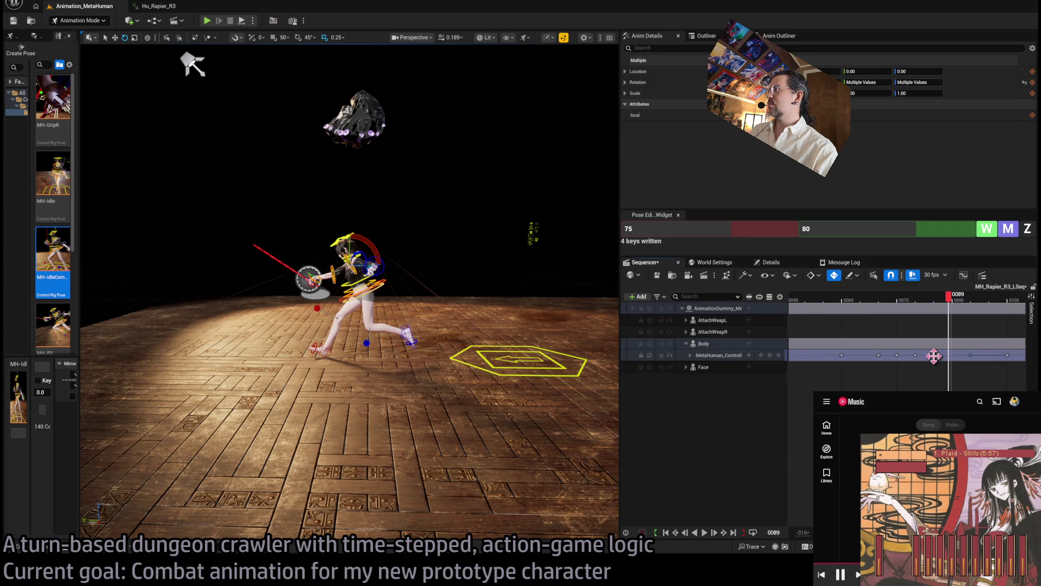
drag(953, 302, 956, 303)
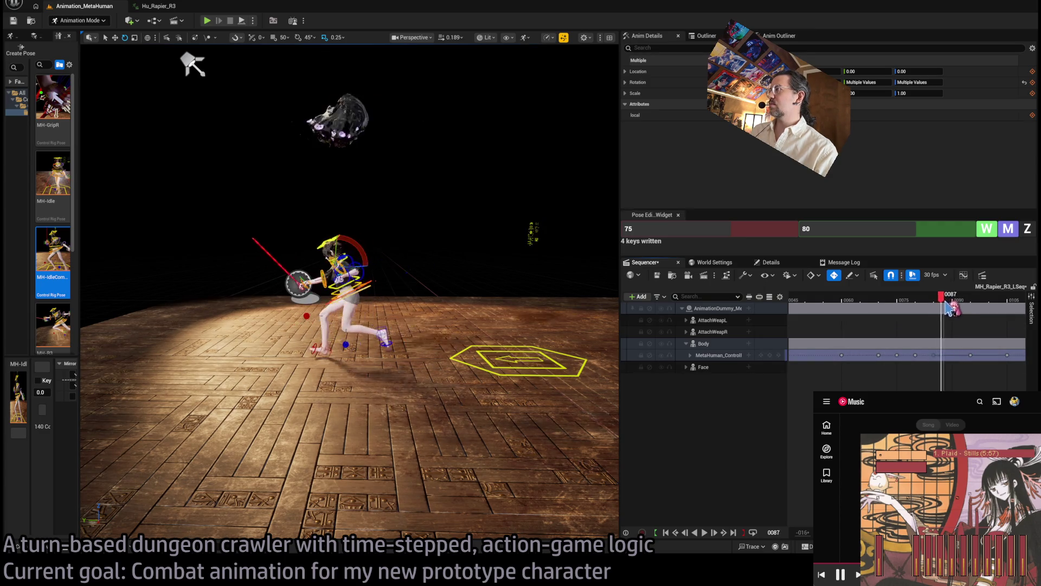
click(771, 355)
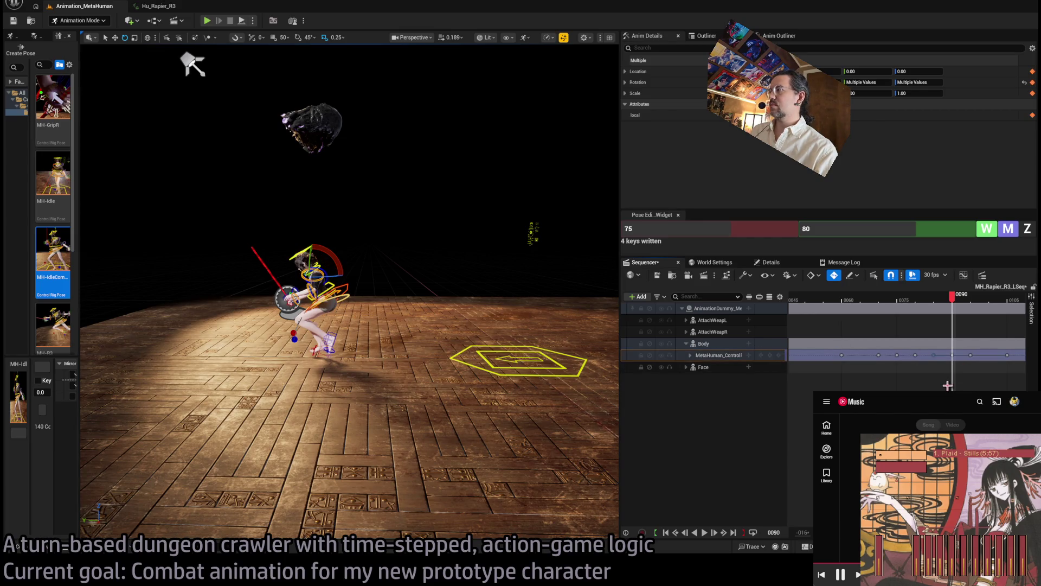
scroll(809, 360, left, 1)
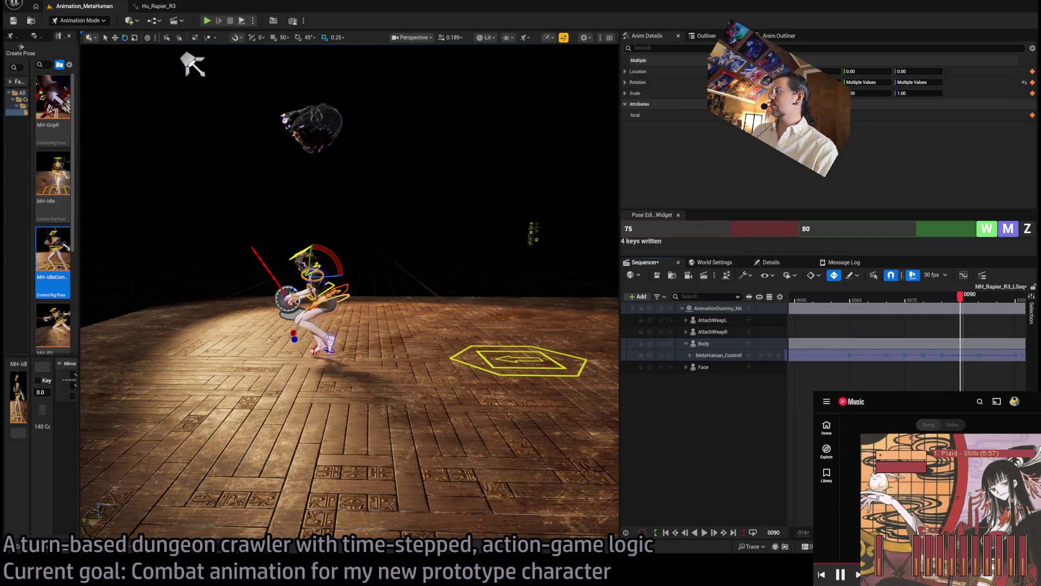
mouse_move(961, 306)
mouse_down()
mouse_move(987, 312)
mouse_move(960, 314)
mouse_up()
Key the right foot IK control with pose blend values 95 and 90, reviewing frames 86–90.
key(f)
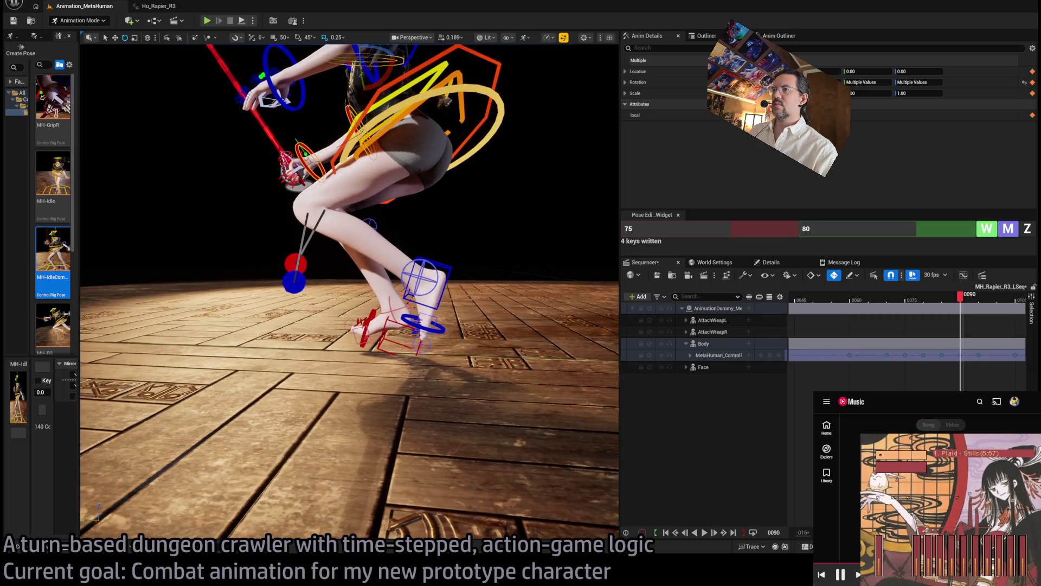
click(400, 339)
click(777, 229)
key(Tab)
text(5)
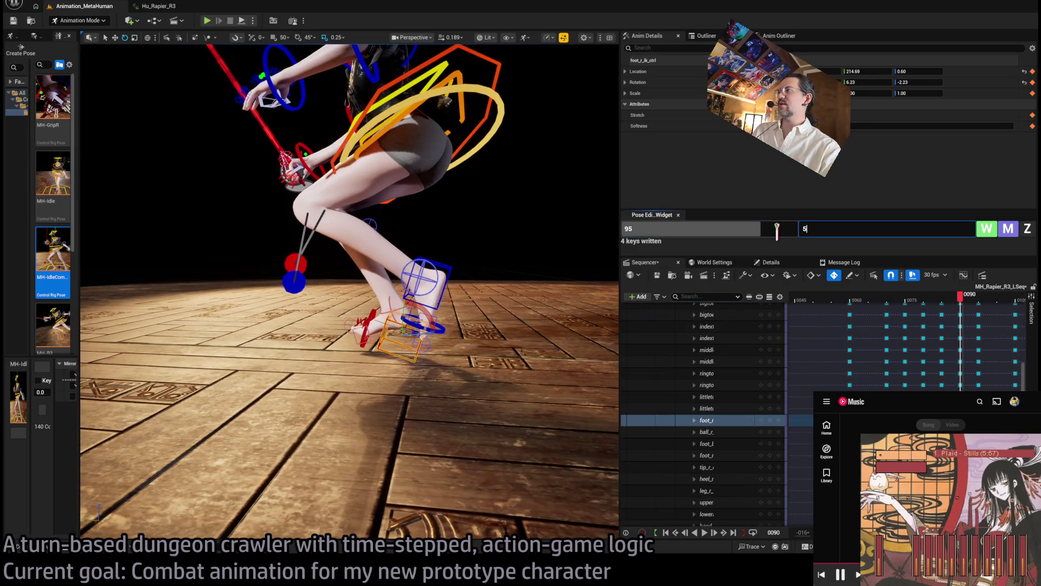
key(Return)
click(988, 230)
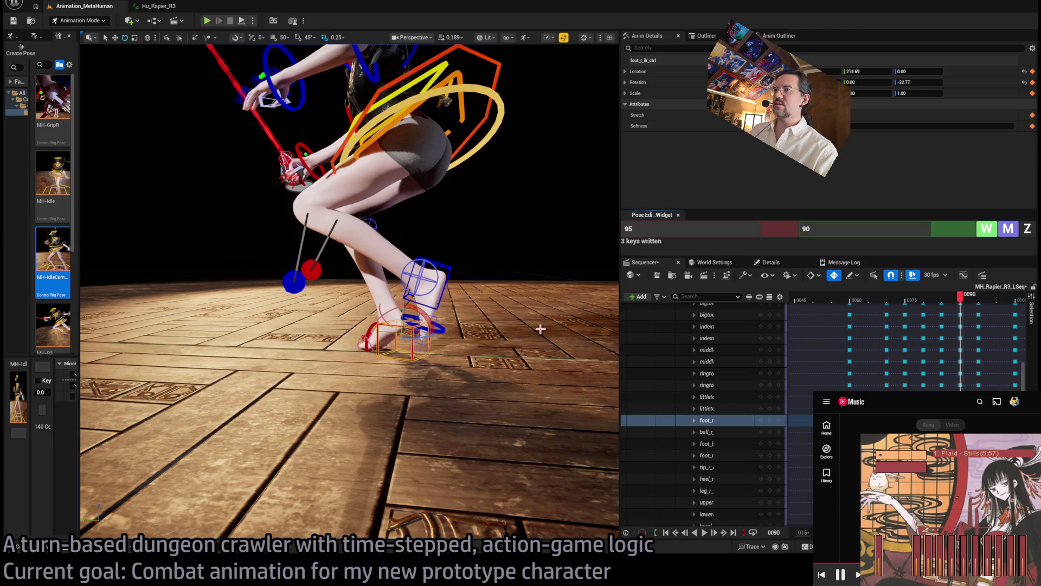
drag(539, 328, 506, 184)
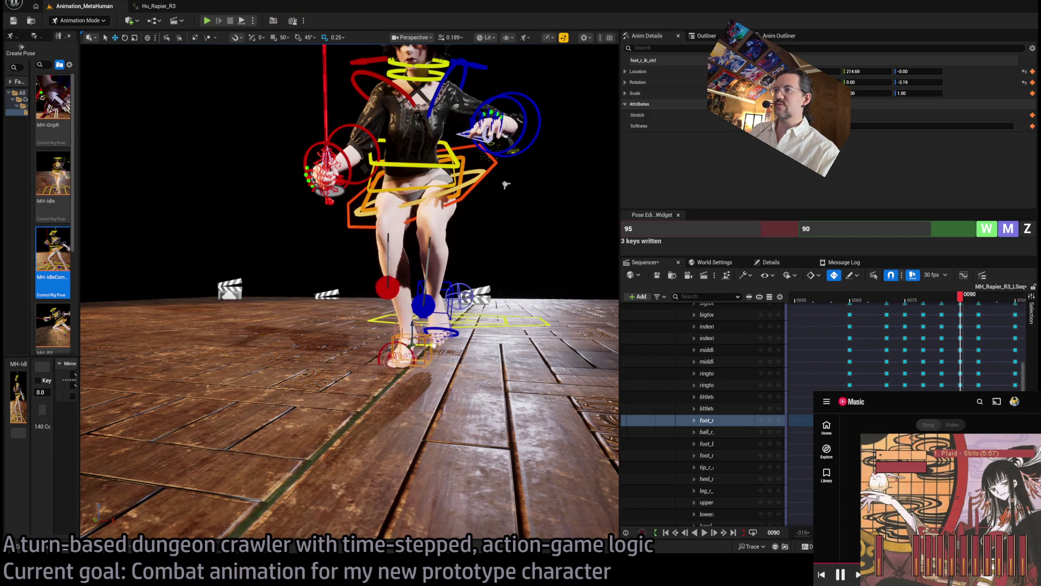
mouse_move(506, 184)
mouse_down()
mouse_move(423, 187)
mouse_move(430, 344)
mouse_up()
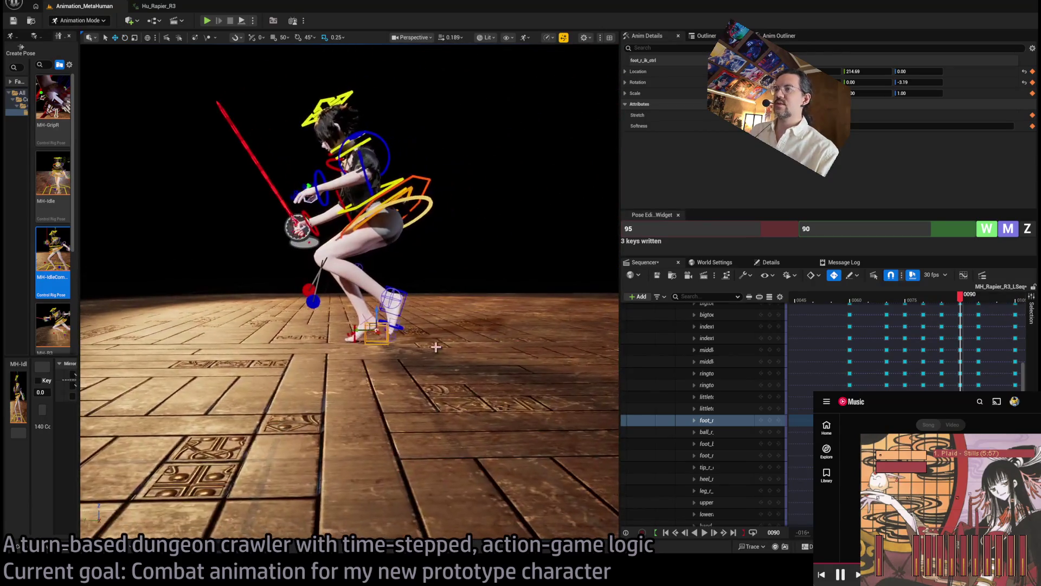
mouse_move(960, 304)
mouse_down()
mouse_move(933, 303)
mouse_move(970, 305)
mouse_up()
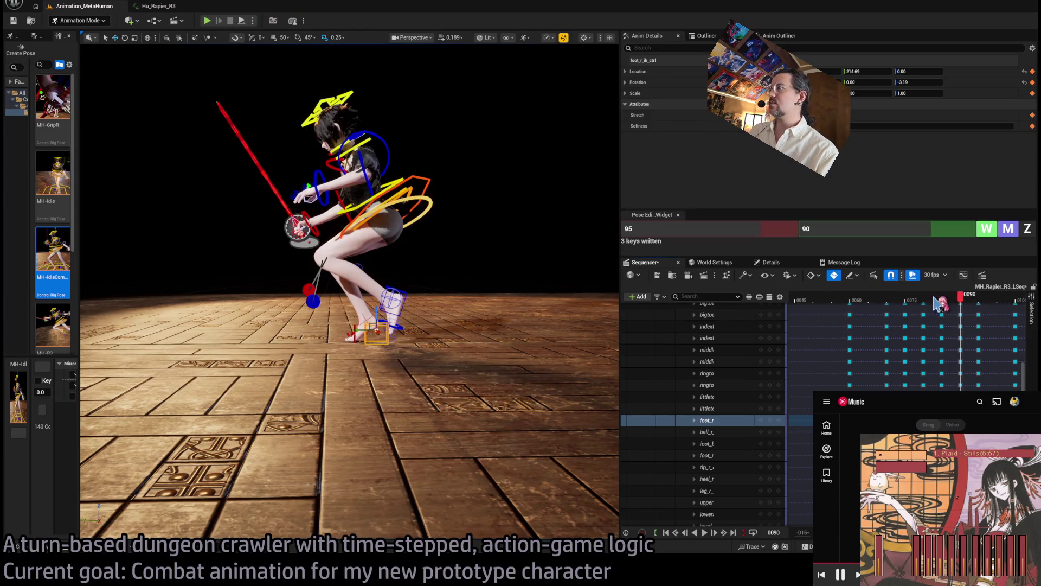
Zero the right foot roll control at frame 90 and preview ahead to frame 95.
click(375, 319)
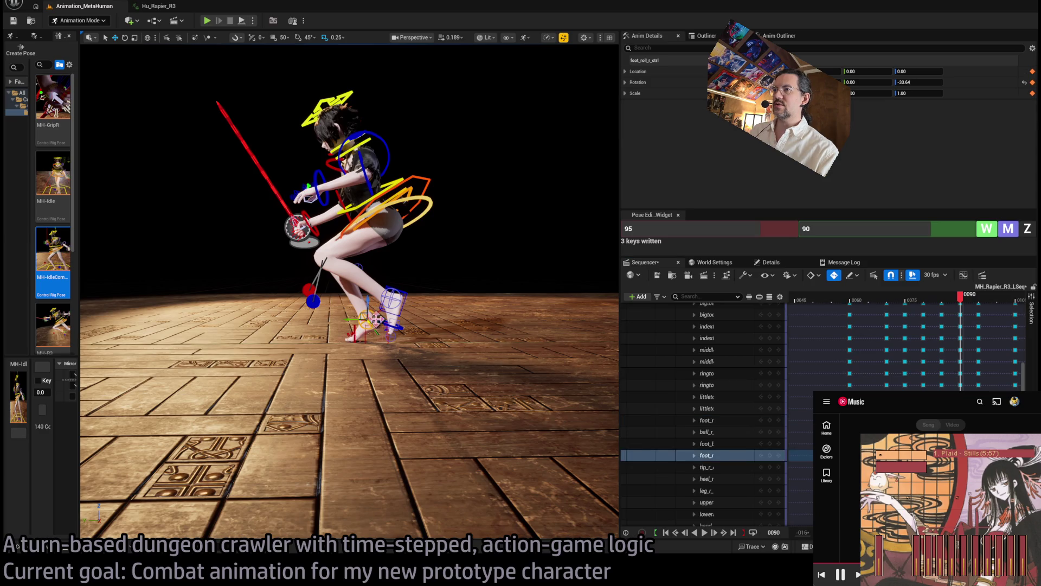
click(1029, 230)
scroll(346, 432, up, 5)
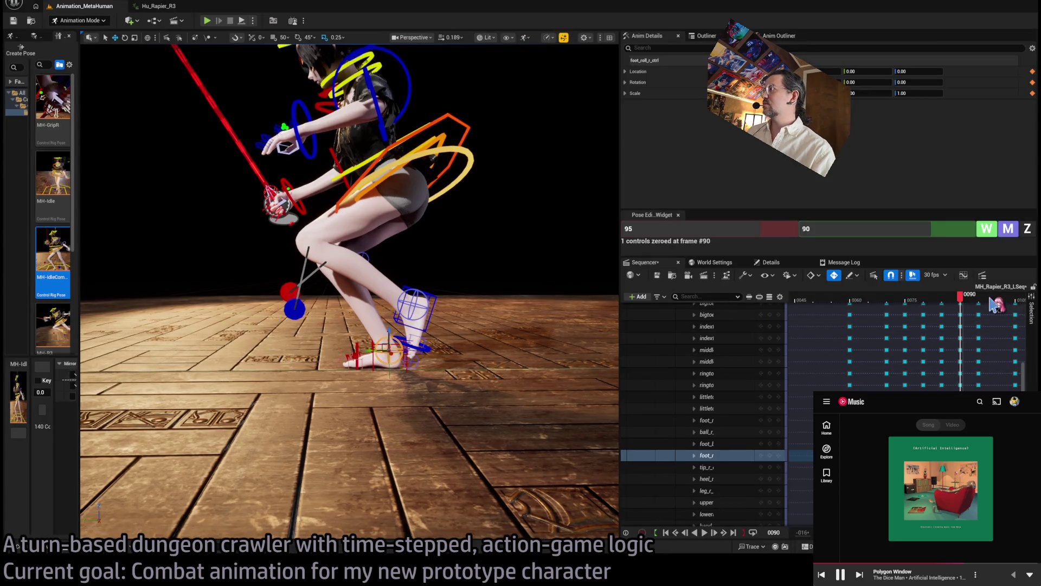
mouse_move(960, 296)
mouse_down()
mouse_move(997, 299)
mouse_move(903, 304)
mouse_move(1009, 301)
mouse_move(944, 301)
mouse_move(998, 299)
mouse_move(974, 301)
mouse_up()
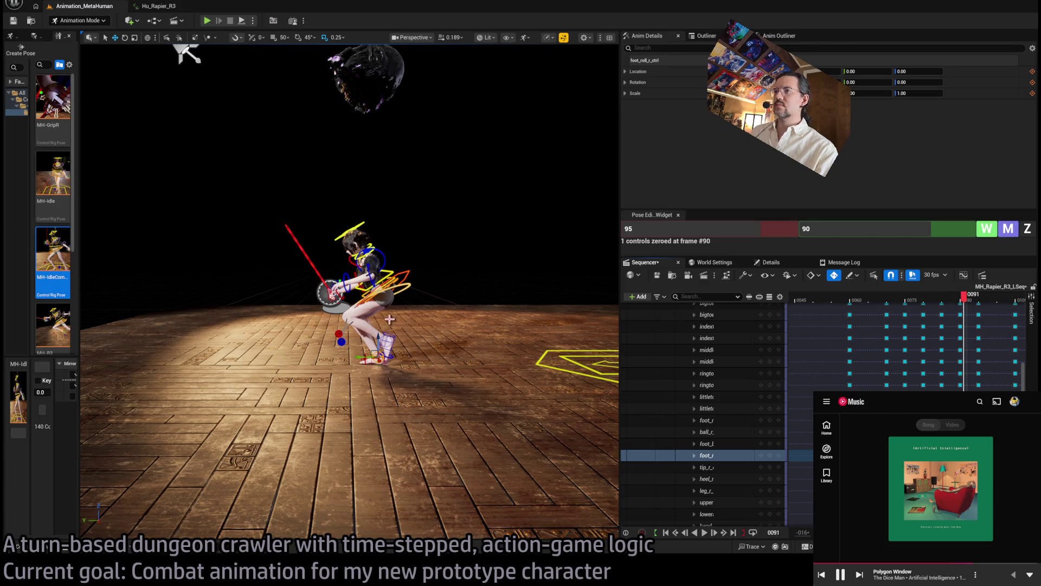
scroll(389, 320, up, 3)
Raise the left foot IK control to Z 26.07 and review the crouch from the front.
click(403, 358)
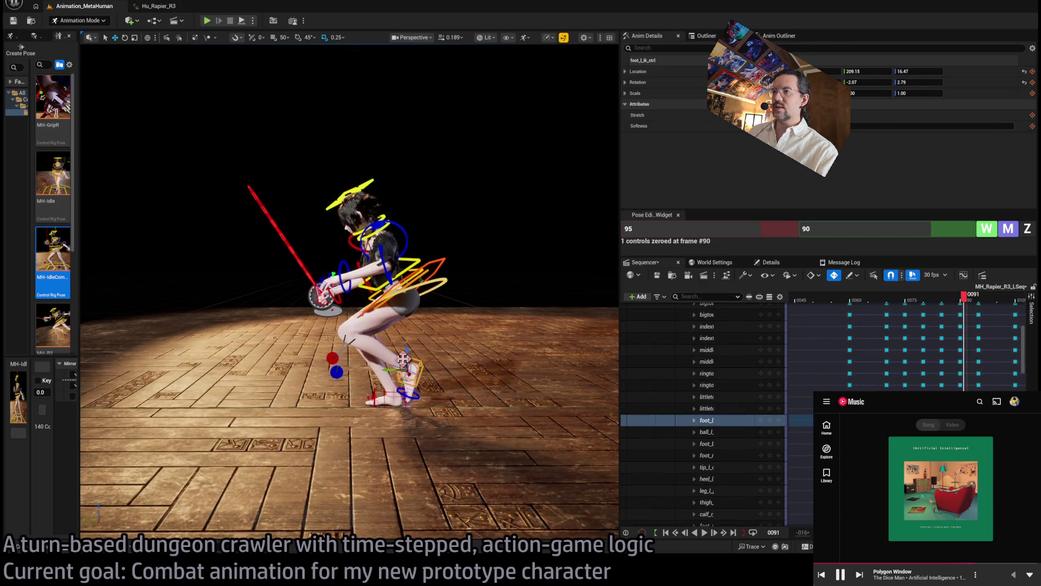
drag(407, 350, 407, 333)
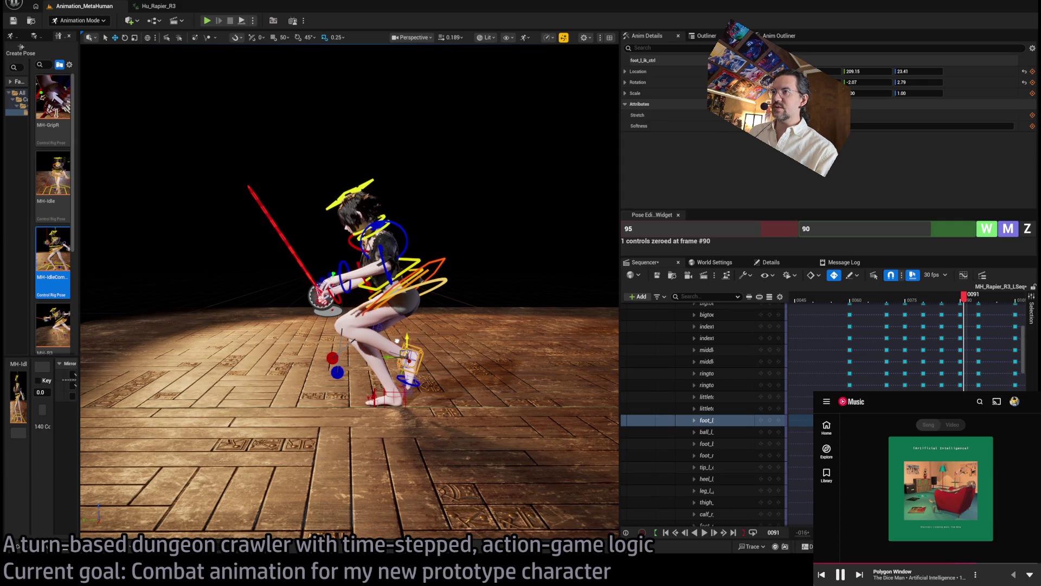
key(ctrl+z)
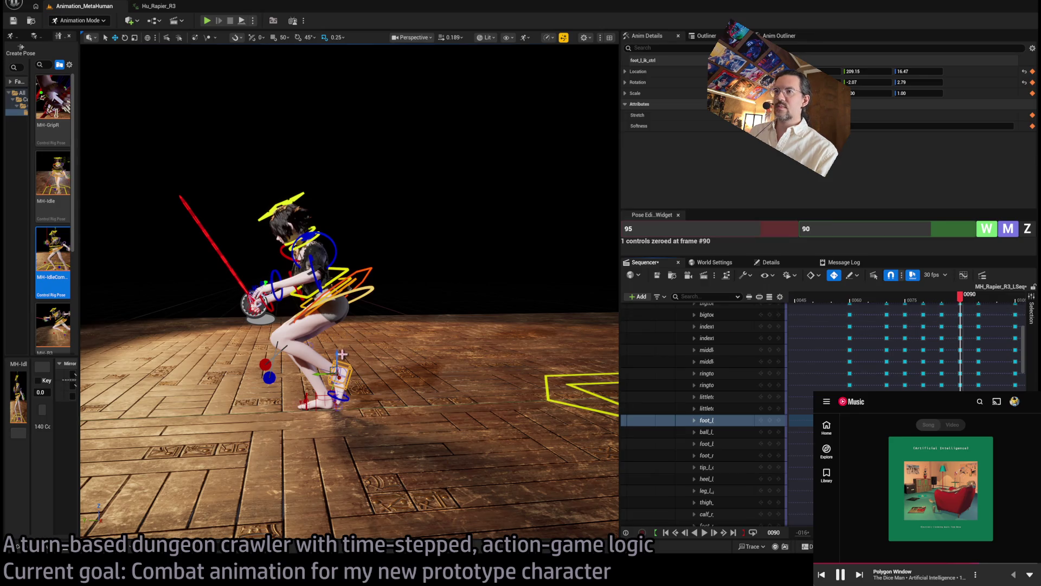
drag(480, 351, 480, 329)
mouse_move(969, 307)
mouse_down()
mouse_move(916, 302)
mouse_move(993, 306)
mouse_move(957, 308)
mouse_move(965, 304)
mouse_up()
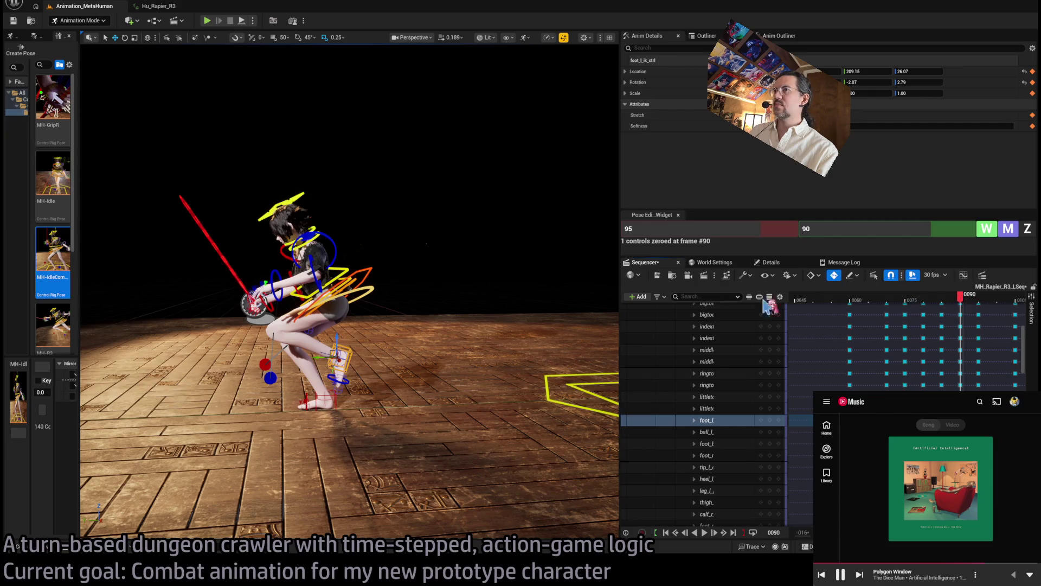
mouse_move(380, 244)
mouse_down()
mouse_move(333, 132)
mouse_move(228, 157)
mouse_move(286, 176)
mouse_move(407, 182)
mouse_up()
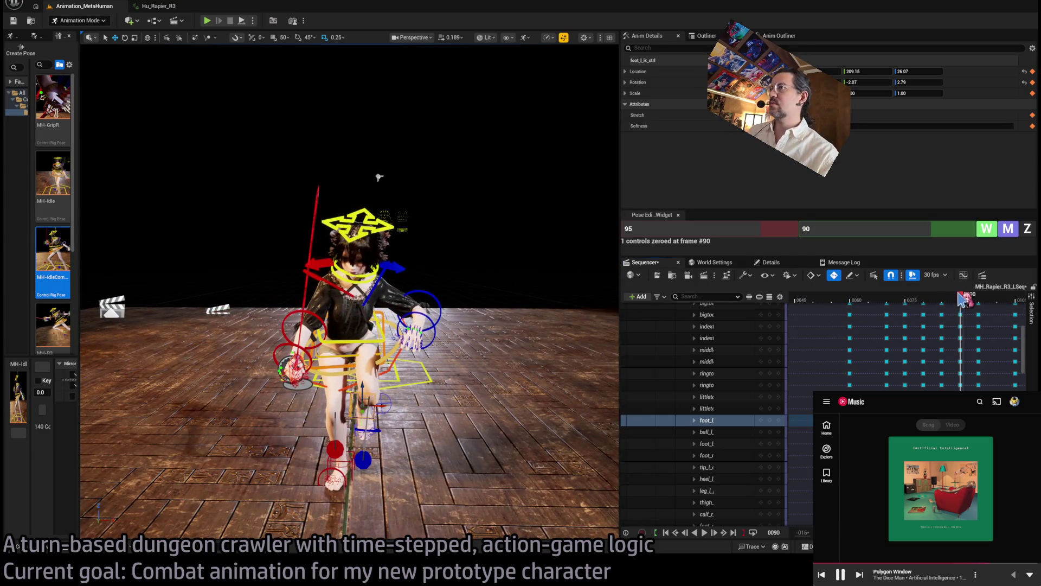
Tilt the head control about six degrees with the rotate tool.
mouse_move(961, 300)
mouse_down()
mouse_move(919, 298)
mouse_move(992, 303)
mouse_move(969, 305)
mouse_up()
click(392, 224)
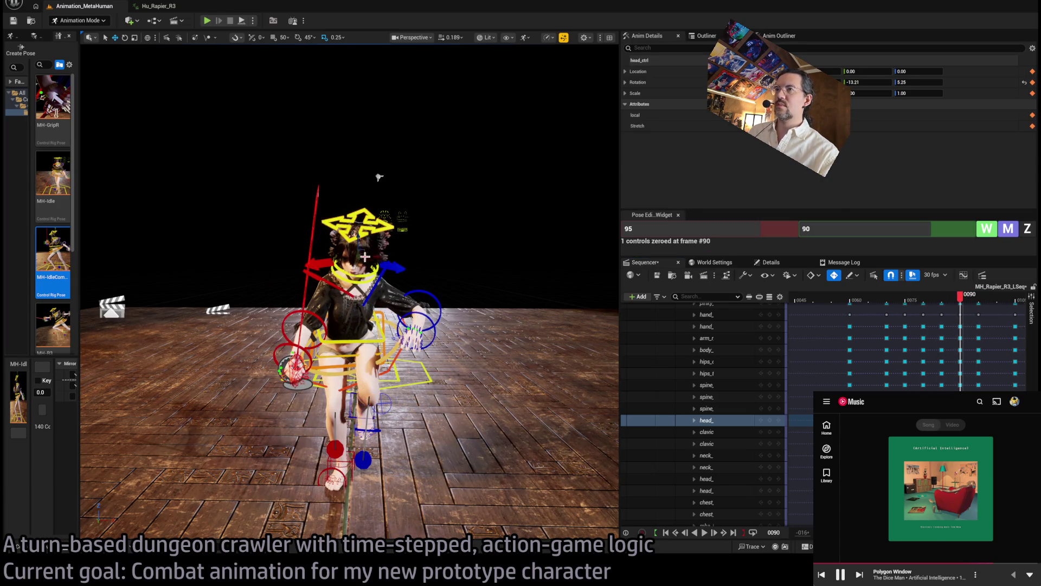
click(148, 38)
drag(373, 266, 395, 263)
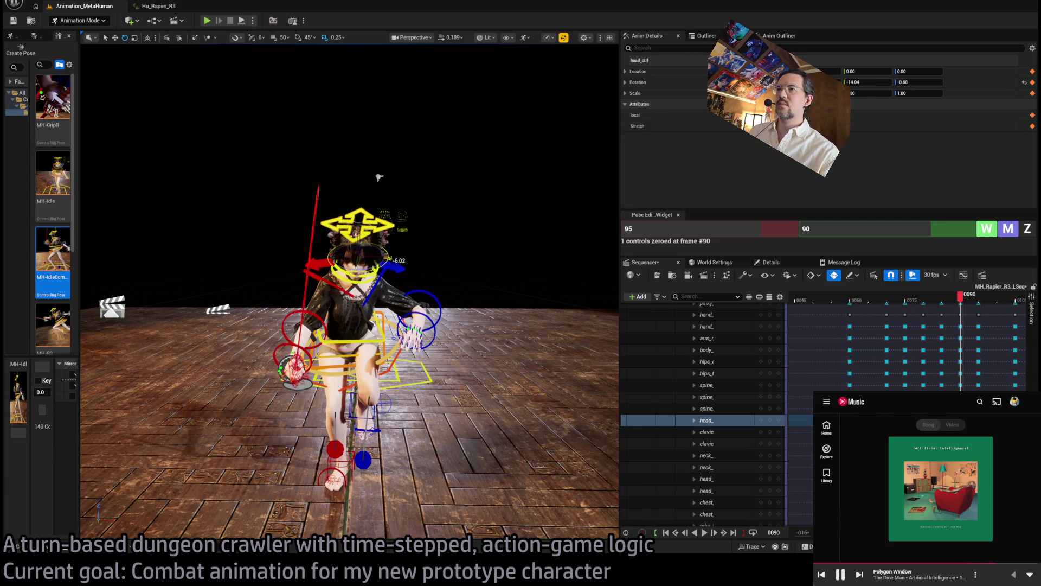
mouse_move(967, 302)
mouse_down()
mouse_move(947, 303)
mouse_move(970, 305)
mouse_up()
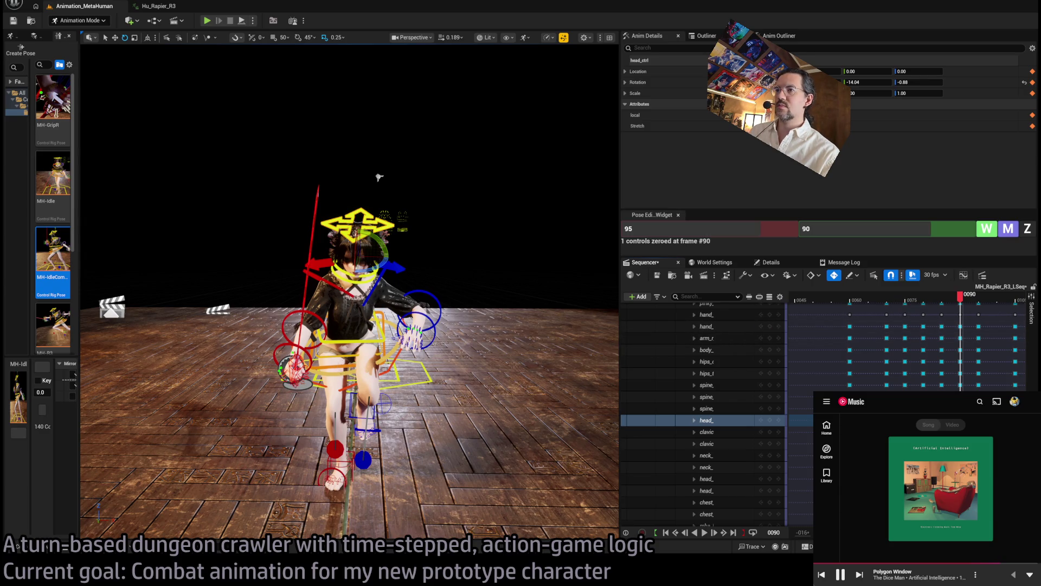
Select the three spine controls and rotate the upper body, previewing to frame 96.
click(343, 341)
ctrl+click(343, 341)
ctrl+click(342, 340)
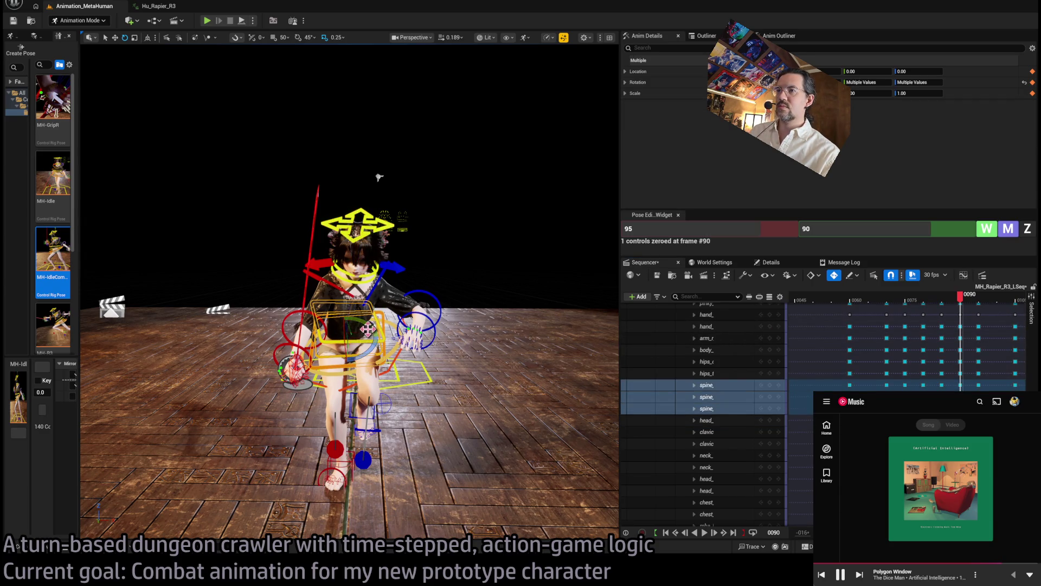
drag(342, 341, 384, 339)
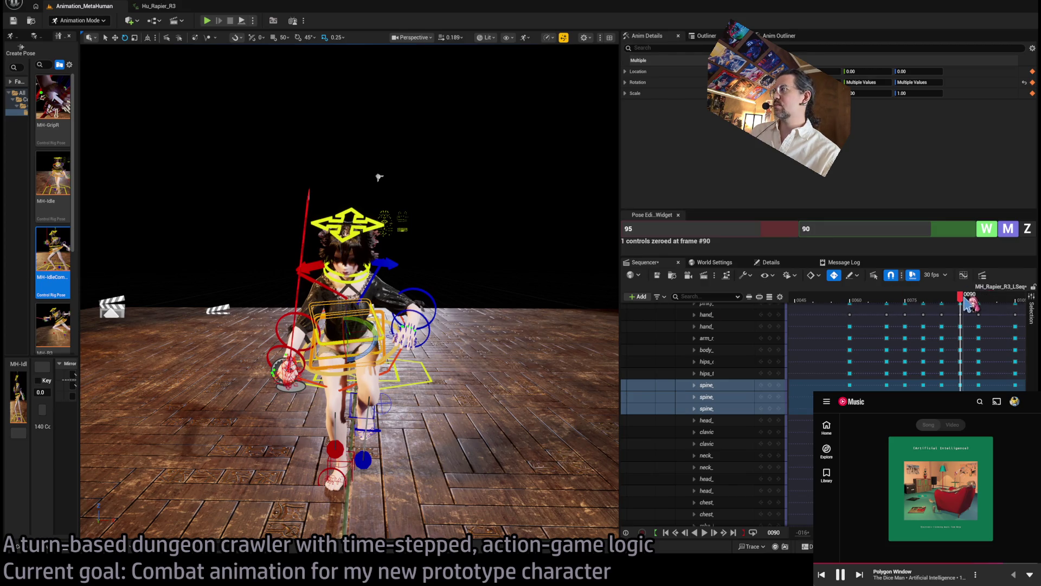
mouse_move(971, 304)
mouse_down()
mouse_move(939, 302)
mouse_move(993, 305)
mouse_move(967, 308)
mouse_up()
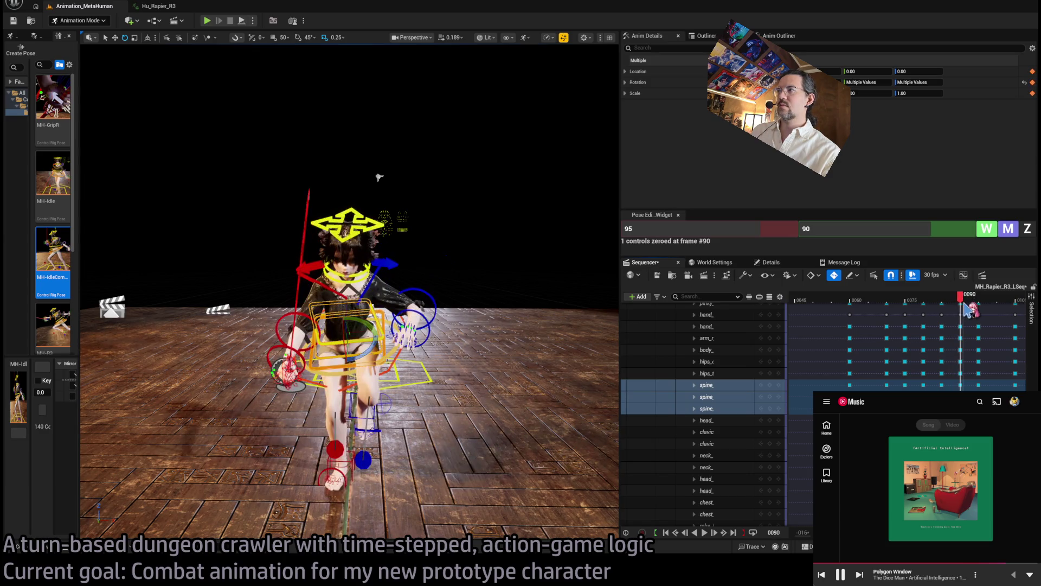
Turn the head further and scrub frames 90–97 from the side to review the upper body.
click(372, 229)
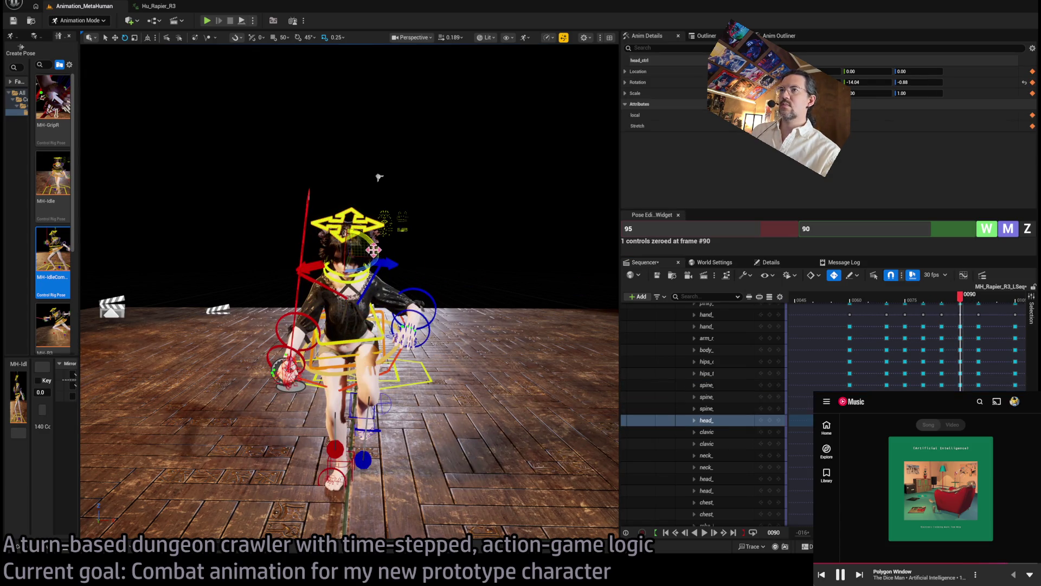
drag(378, 254, 380, 258)
mouse_move(961, 304)
mouse_down()
mouse_move(943, 305)
mouse_move(995, 311)
mouse_move(979, 310)
mouse_up()
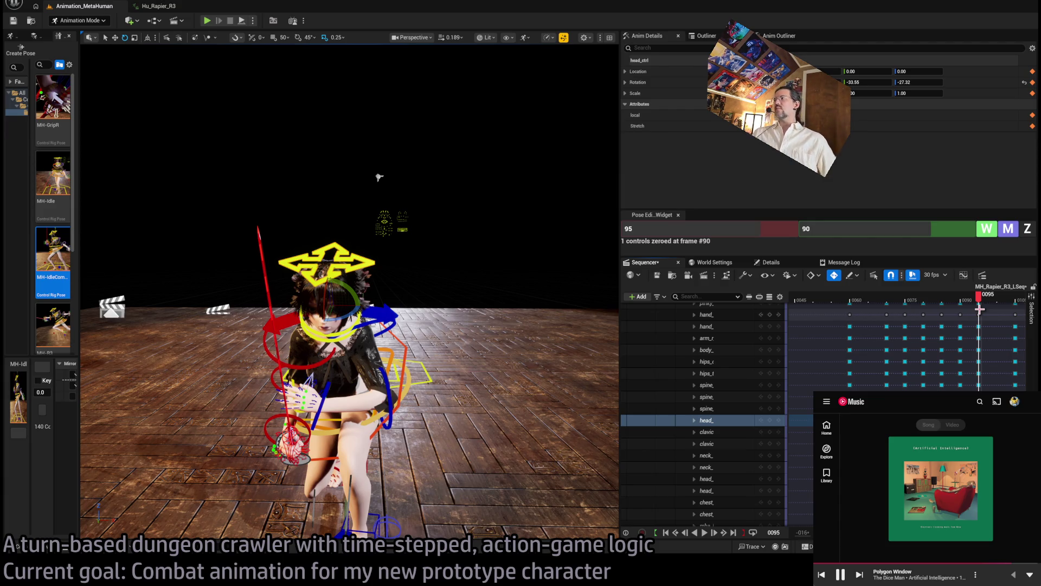
mouse_move(976, 297)
mouse_down()
mouse_move(958, 298)
mouse_move(994, 307)
mouse_move(983, 308)
mouse_up()
drag(379, 177, 478, 181)
mouse_move(979, 298)
mouse_down()
mouse_move(946, 304)
mouse_move(1027, 309)
mouse_move(911, 320)
mouse_move(983, 339)
mouse_up()
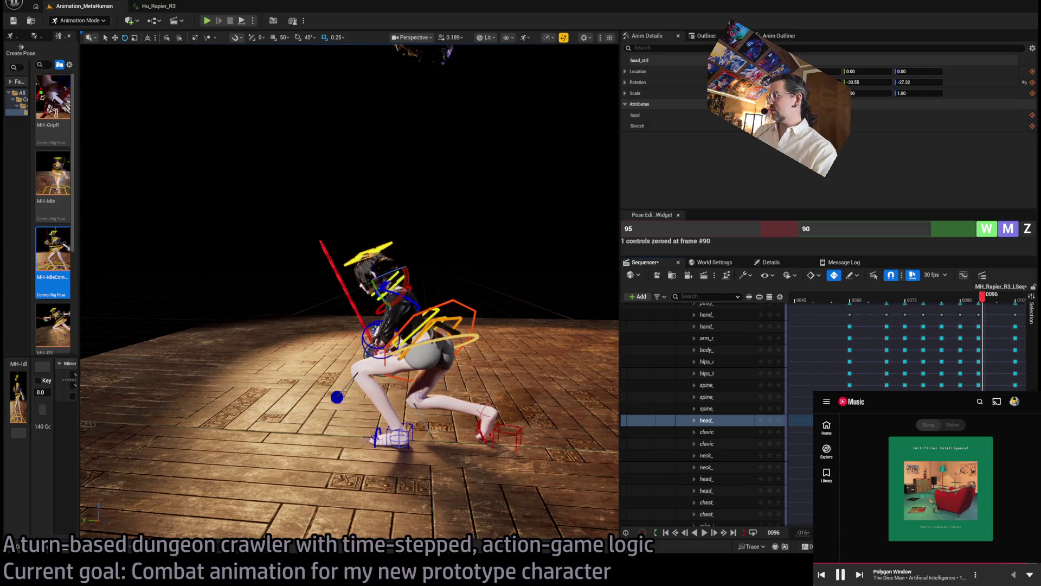
Move a MetaHuman_ControlRig key onto frame 100 and re-expand the track's controls.
scroll(906, 347, right, 3)
scroll(695, 342, up, 10)
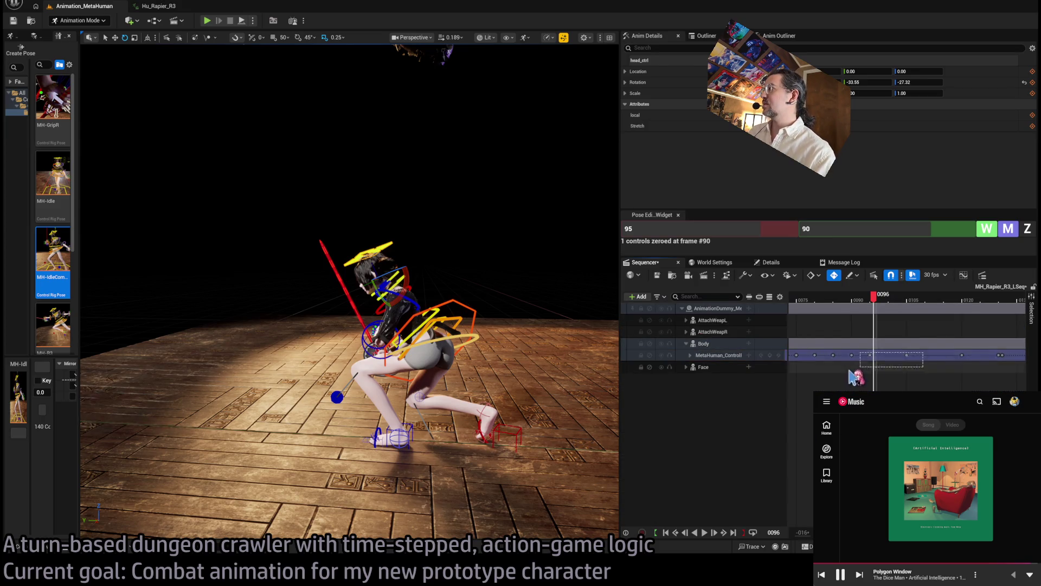
mouse_move(924, 351)
mouse_down()
mouse_move(862, 363)
mouse_move(869, 355)
mouse_up()
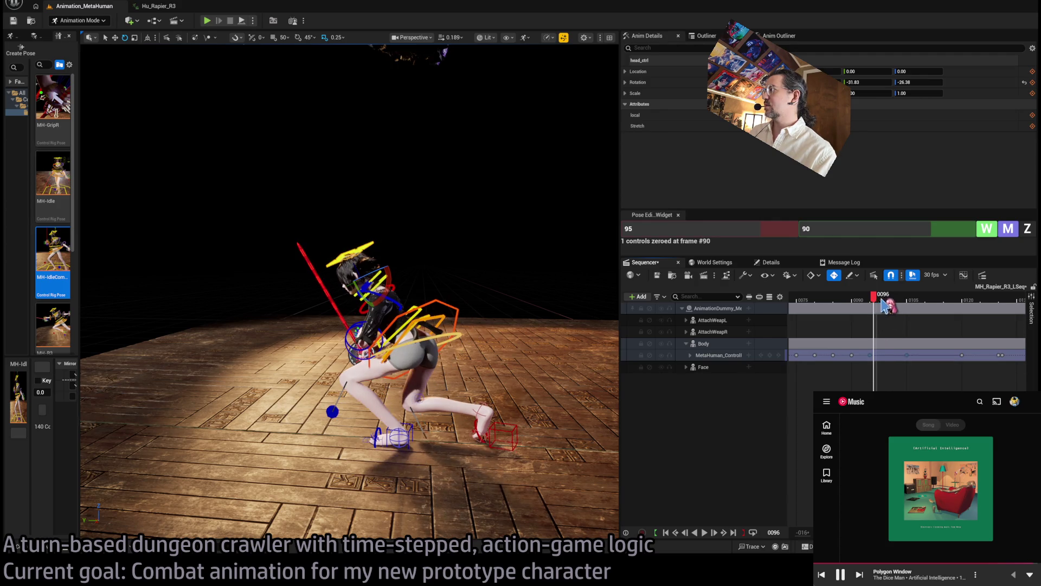
drag(884, 300, 890, 302)
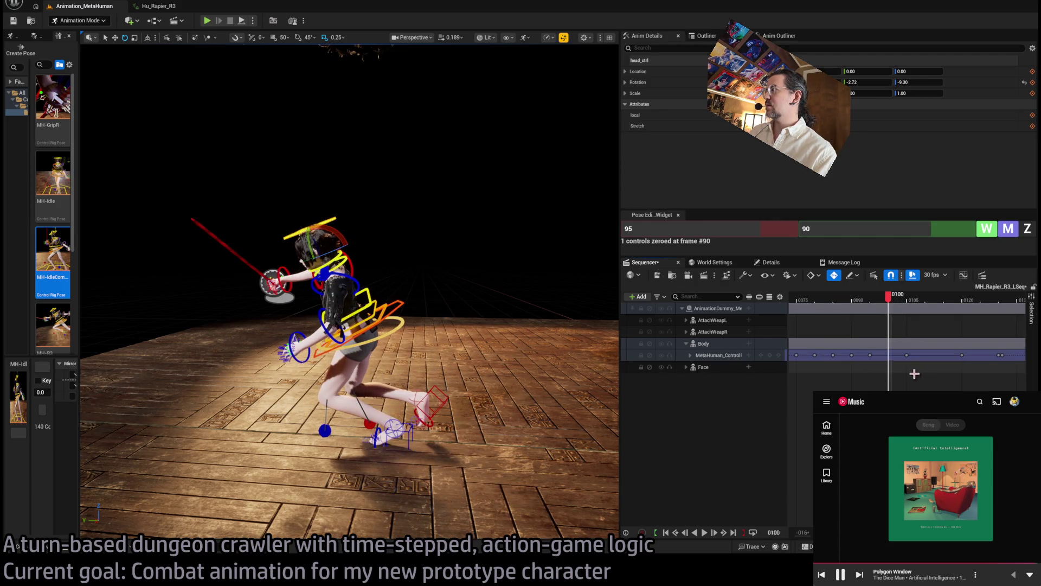
click(871, 358)
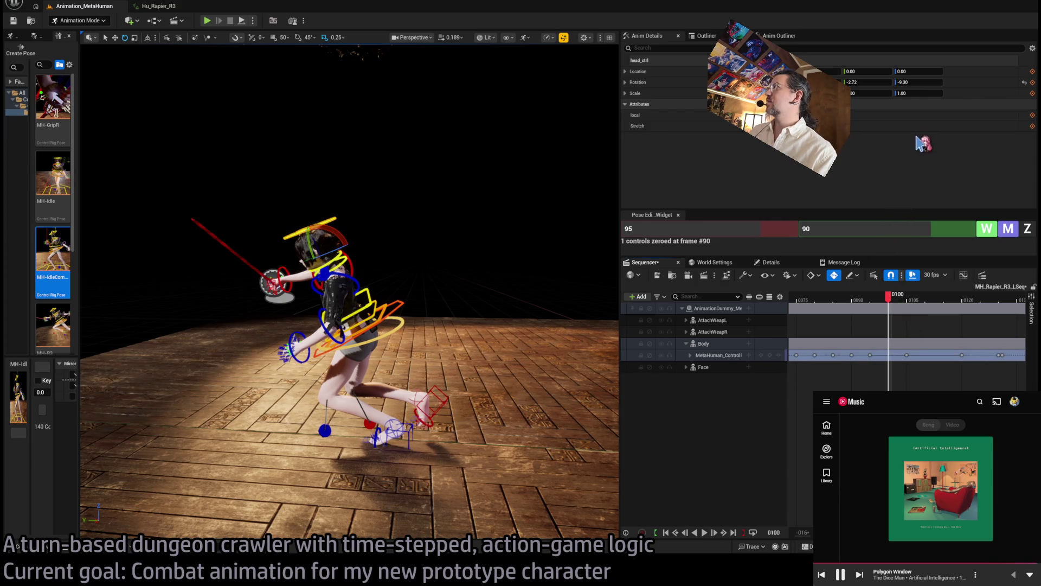
drag(918, 385, 868, 354)
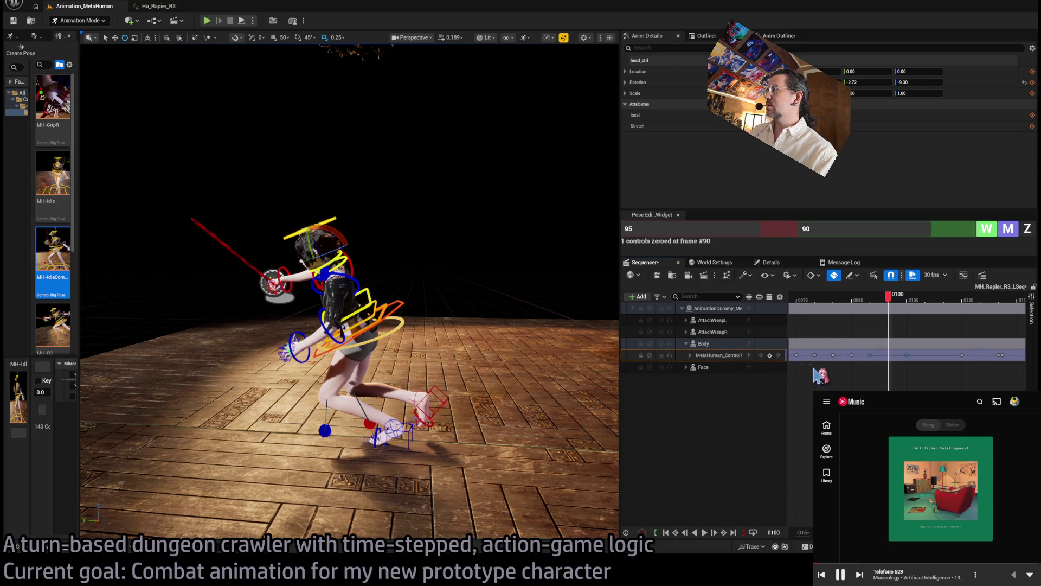
drag(867, 354, 887, 355)
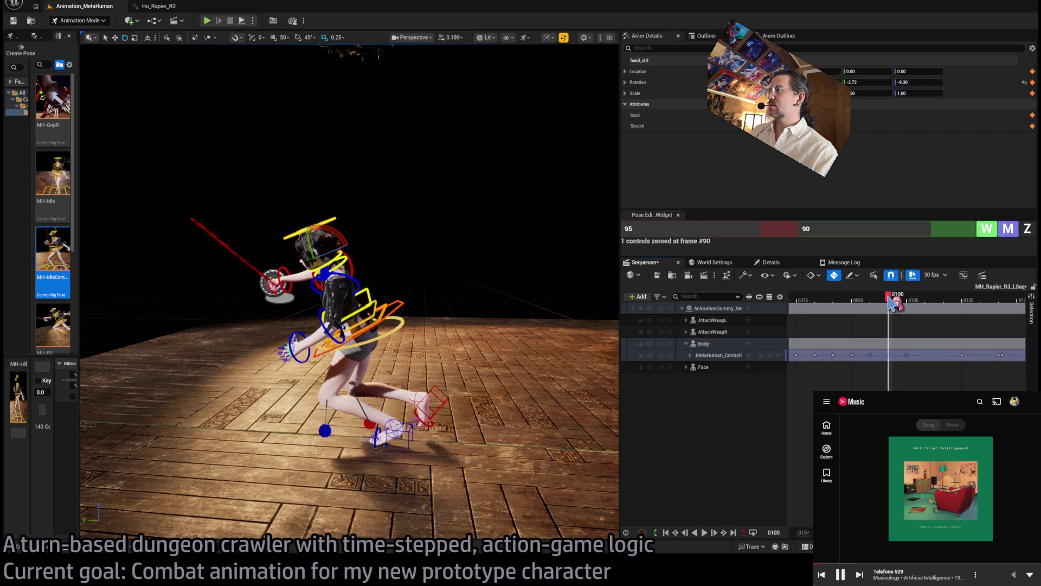
mouse_move(892, 302)
mouse_down()
mouse_move(871, 302)
mouse_move(897, 302)
mouse_move(889, 302)
mouse_up()
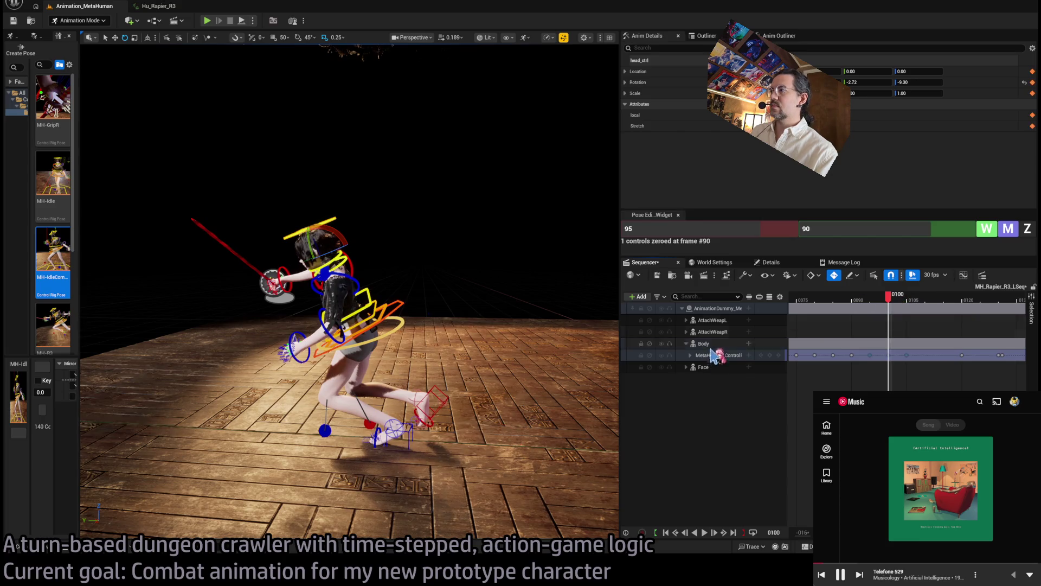
click(691, 355)
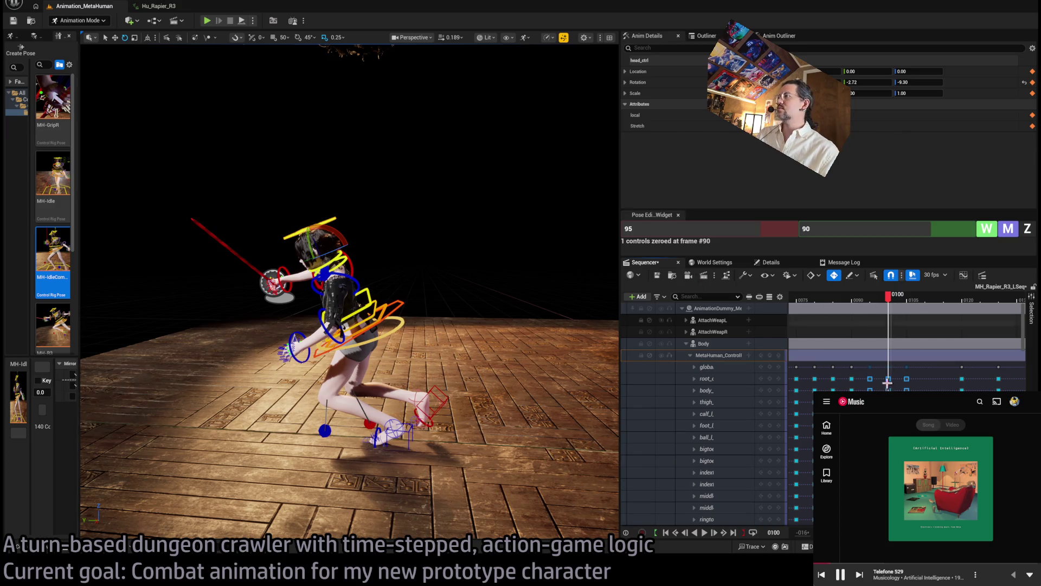
click(903, 345)
mouse_move(889, 307)
mouse_down()
mouse_move(872, 306)
mouse_move(921, 308)
mouse_move(874, 310)
mouse_move(888, 307)
mouse_up()
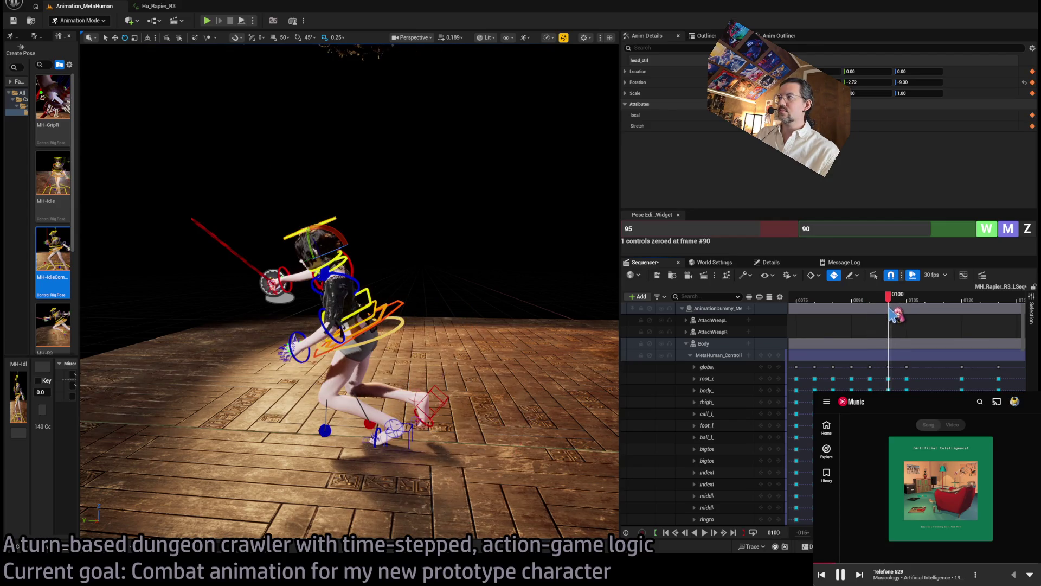
Roll the left foot further and lower the body control deeper into the crouch at frame 100.
click(401, 423)
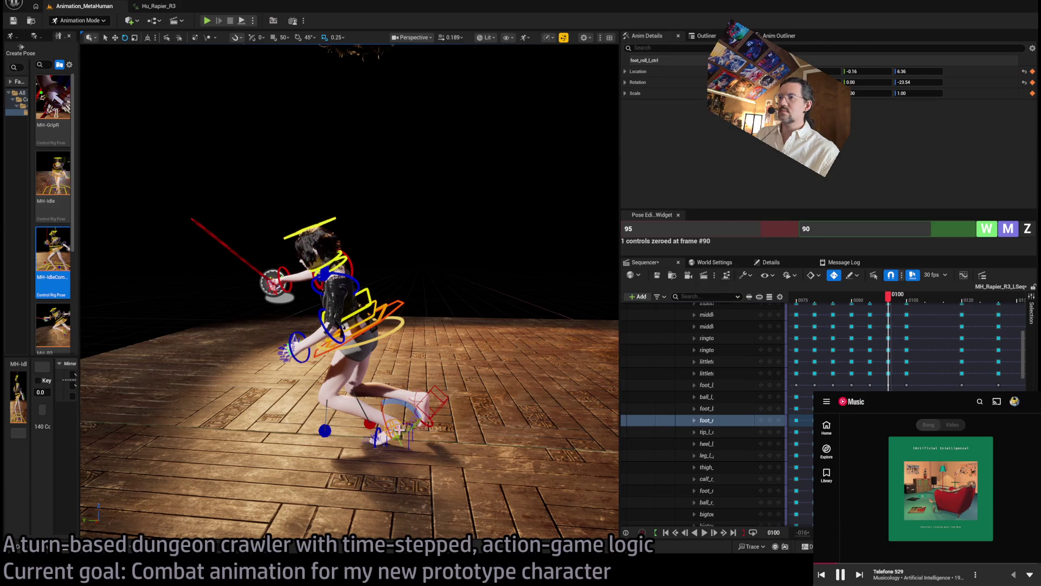
drag(407, 407, 414, 403)
click(358, 314)
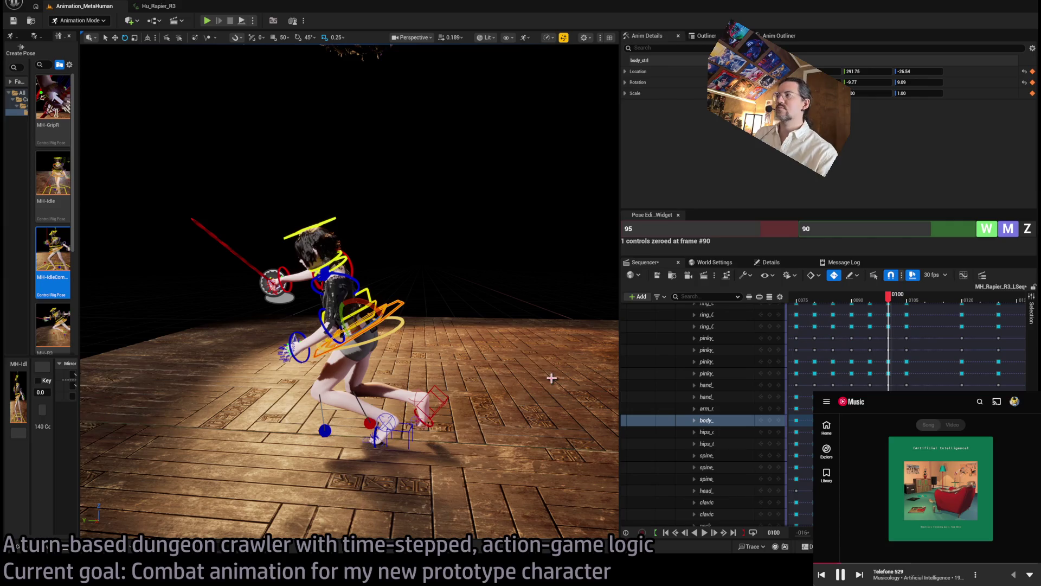
key(w)
drag(353, 322, 367, 338)
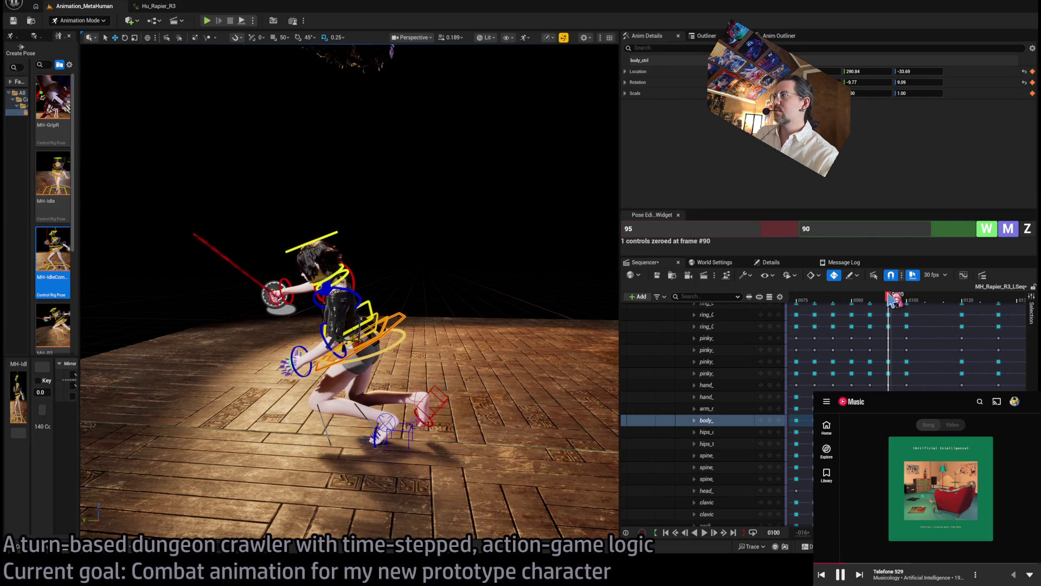
mouse_move(890, 299)
mouse_down()
mouse_move(911, 304)
mouse_move(888, 306)
mouse_up()
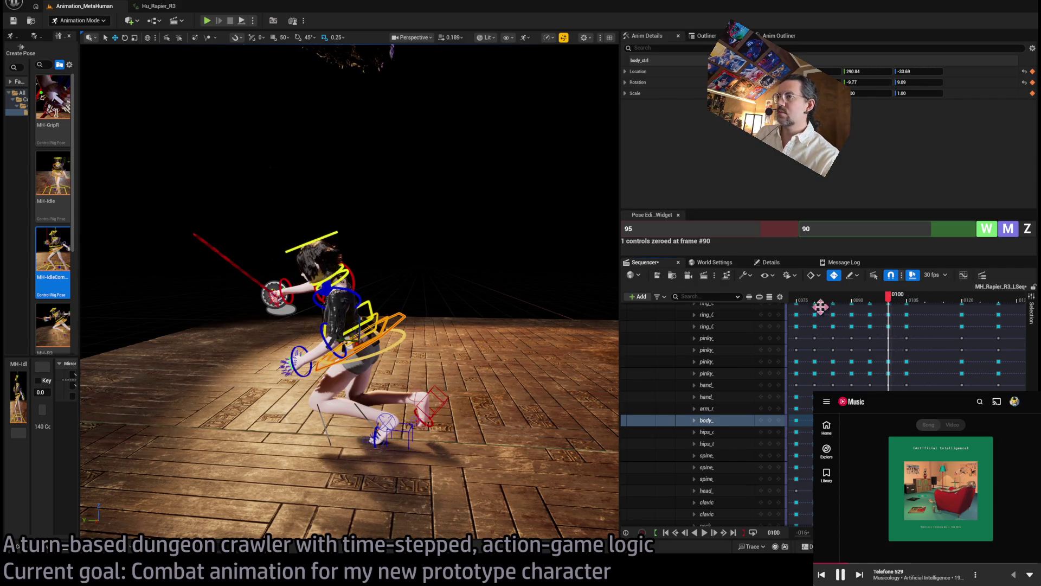
Rotate the right foot IK control and pull it back toward the body.
click(434, 391)
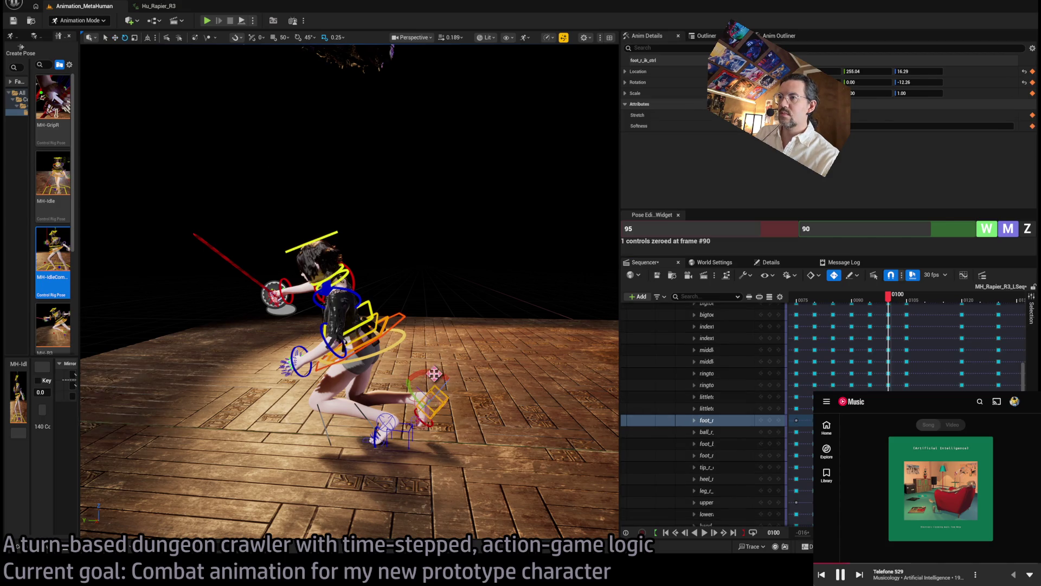
mouse_move(434, 373)
mouse_down()
mouse_move(431, 383)
mouse_move(353, 379)
mouse_move(424, 362)
mouse_move(361, 349)
mouse_move(347, 325)
mouse_up()
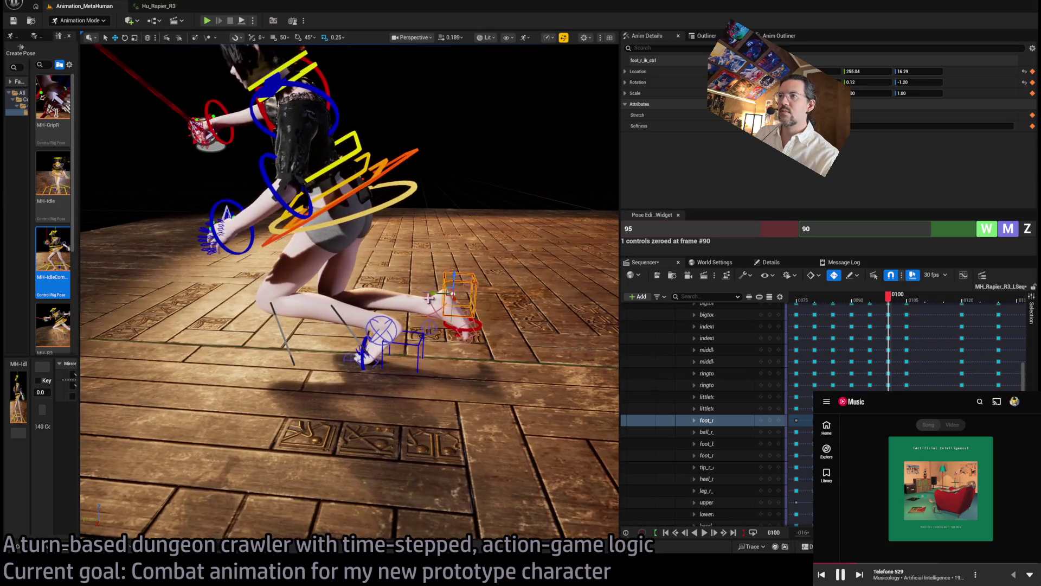
mouse_move(445, 293)
mouse_down()
mouse_move(326, 274)
mouse_move(360, 280)
mouse_up()
key(w)
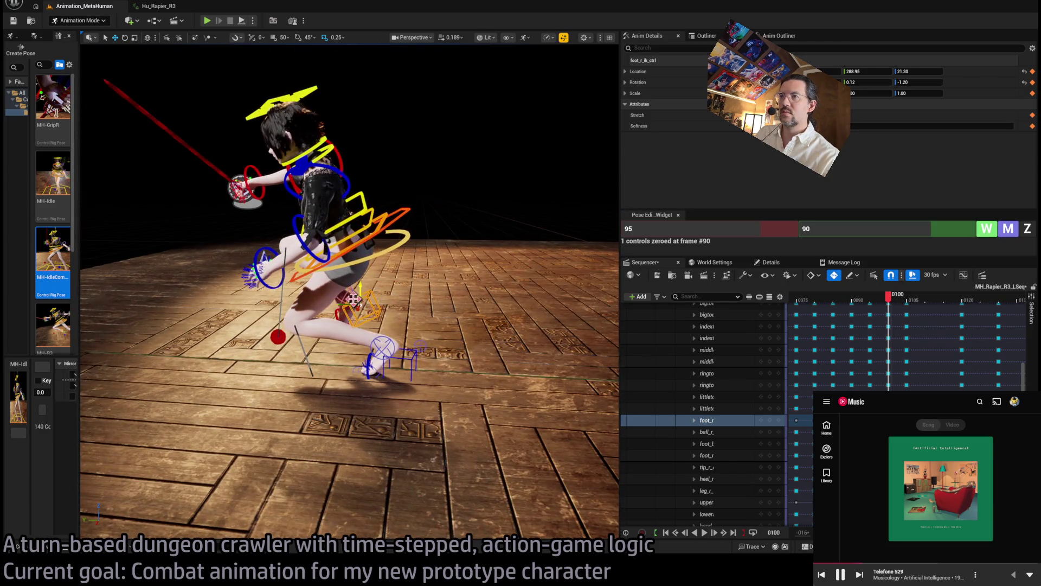
drag(385, 308, 456, 306)
mouse_move(888, 298)
mouse_down()
mouse_move(875, 297)
mouse_move(892, 302)
mouse_up()
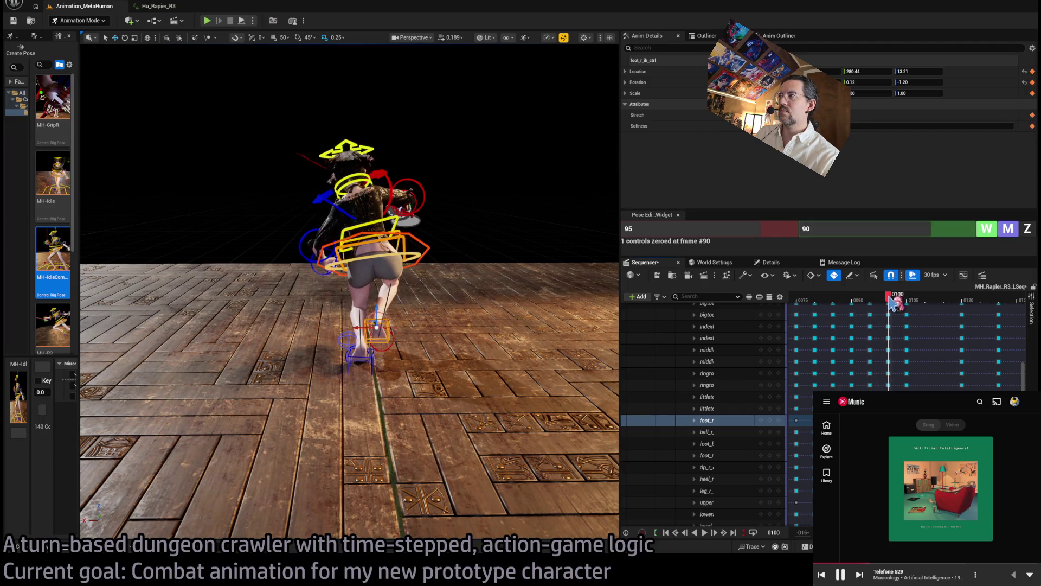
Shift the body control left, then slightly right, scrubbing frames 99–105 to compare.
click(389, 281)
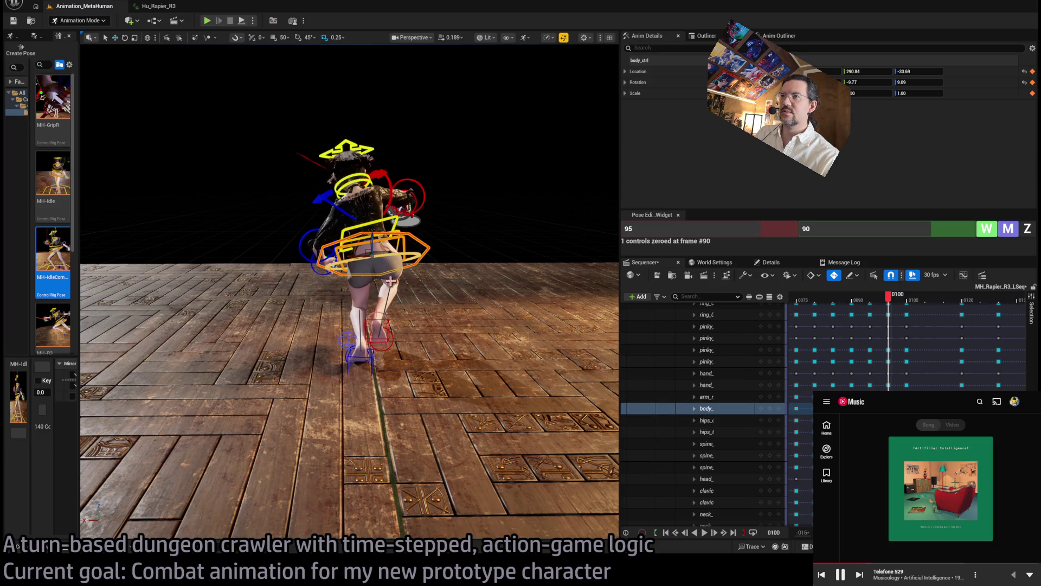
drag(364, 258, 355, 258)
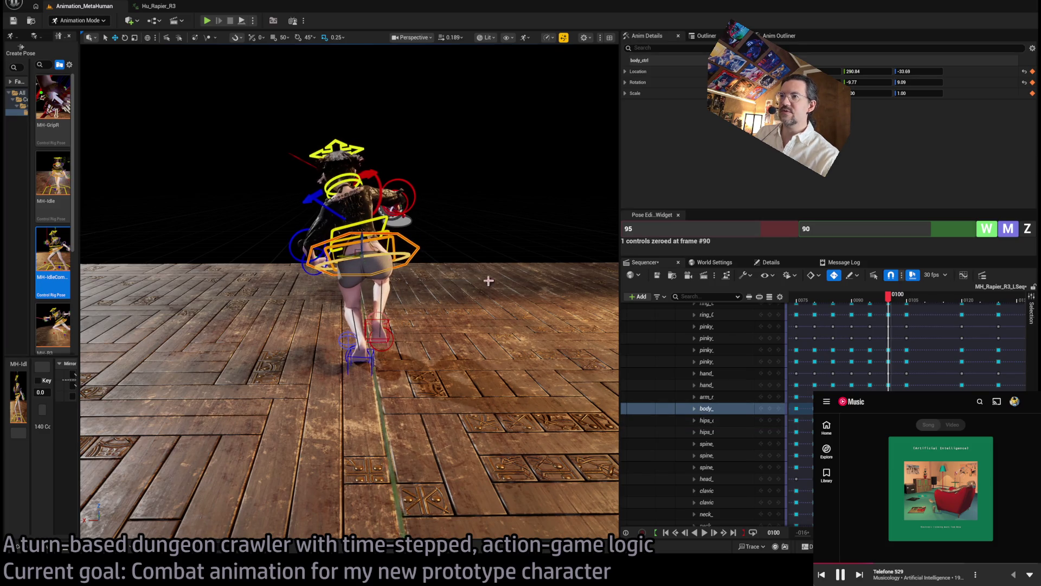
key(Right)
key(Right)
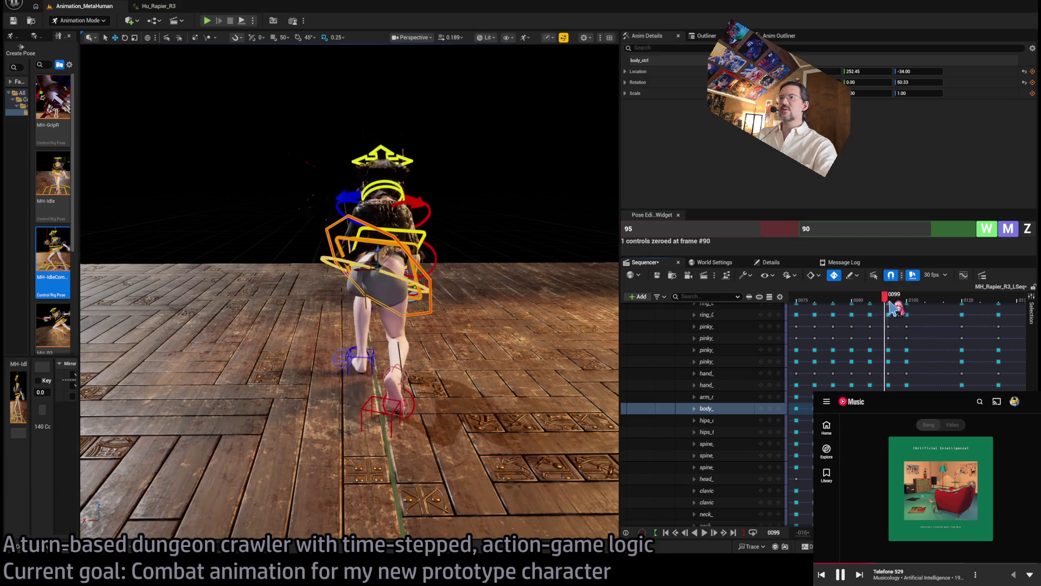
mouse_move(898, 303)
mouse_down()
mouse_move(843, 307)
mouse_move(862, 310)
mouse_up()
scroll(349, 293, down, 5)
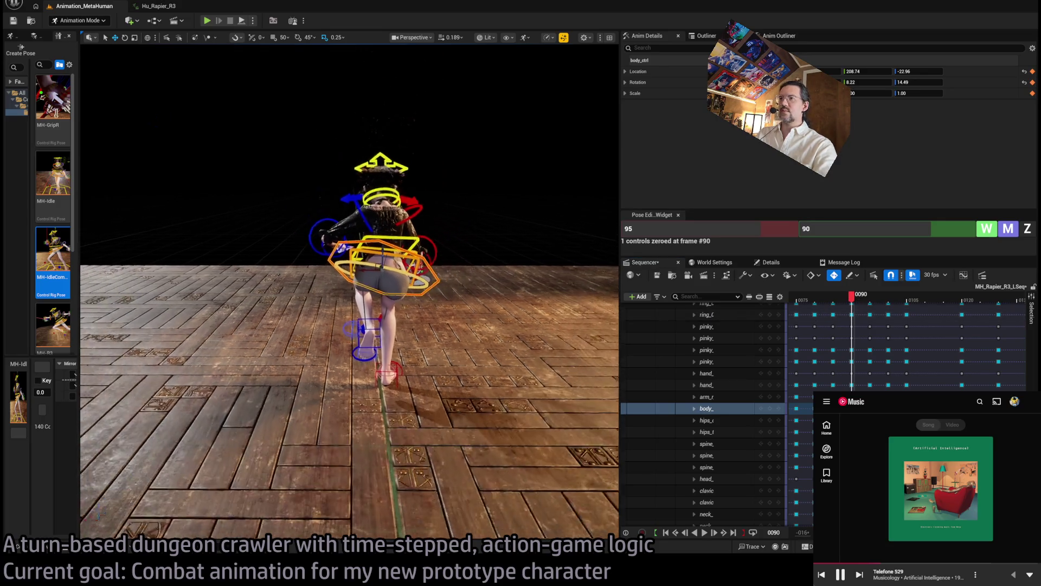
scroll(350, 292, up, 5)
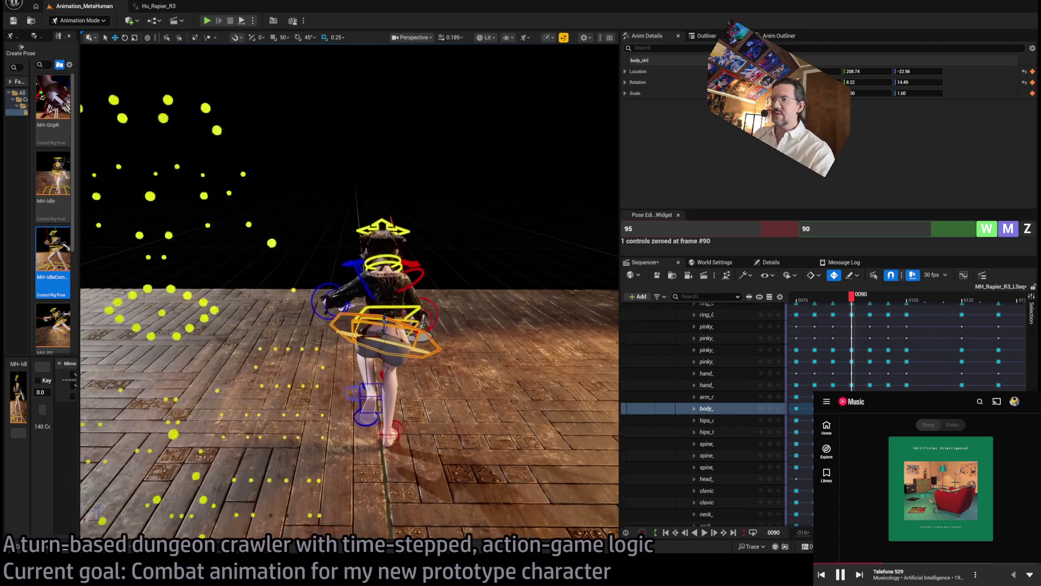
drag(373, 342, 381, 345)
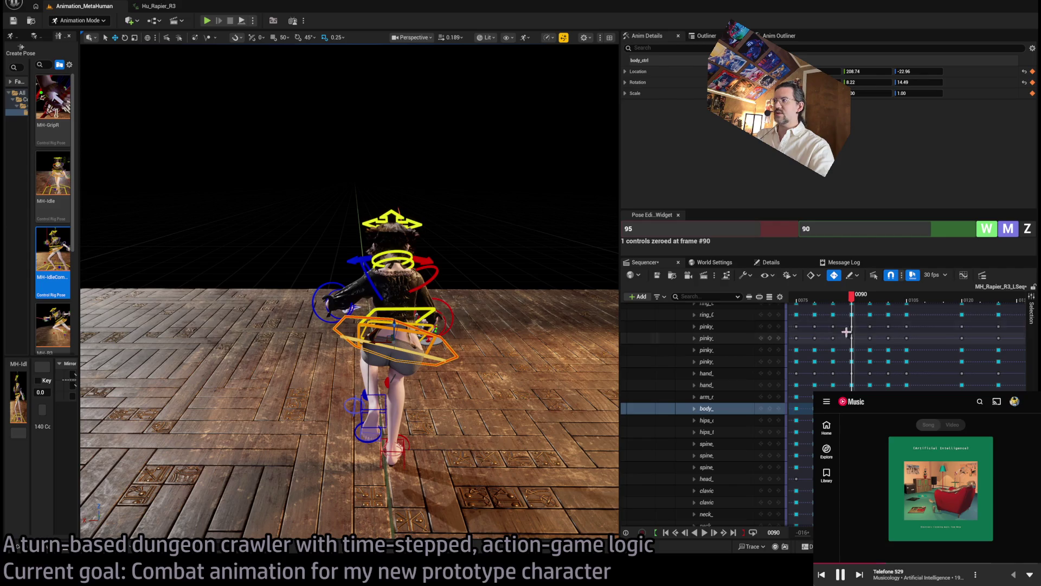
drag(854, 298, 902, 302)
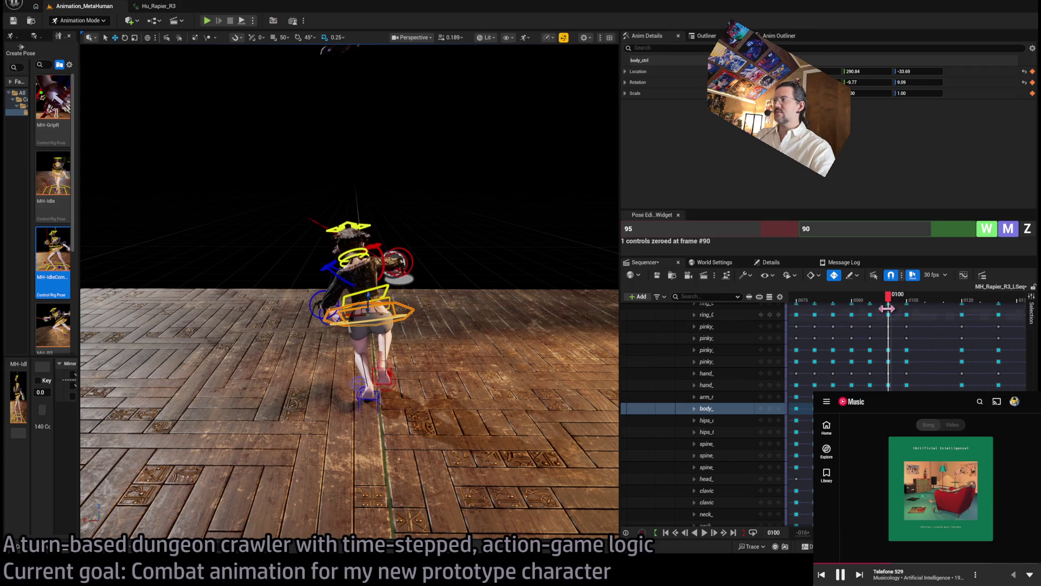
drag(888, 298, 869, 301)
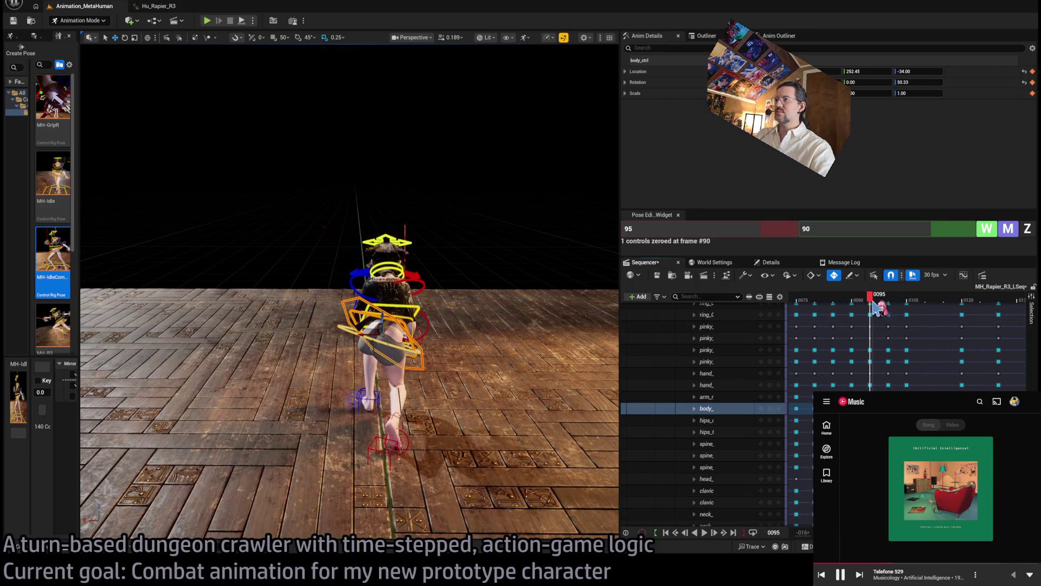
Rotate the body control to lean and twist the torso and hips forward, reviewing past frame 115.
click(370, 337)
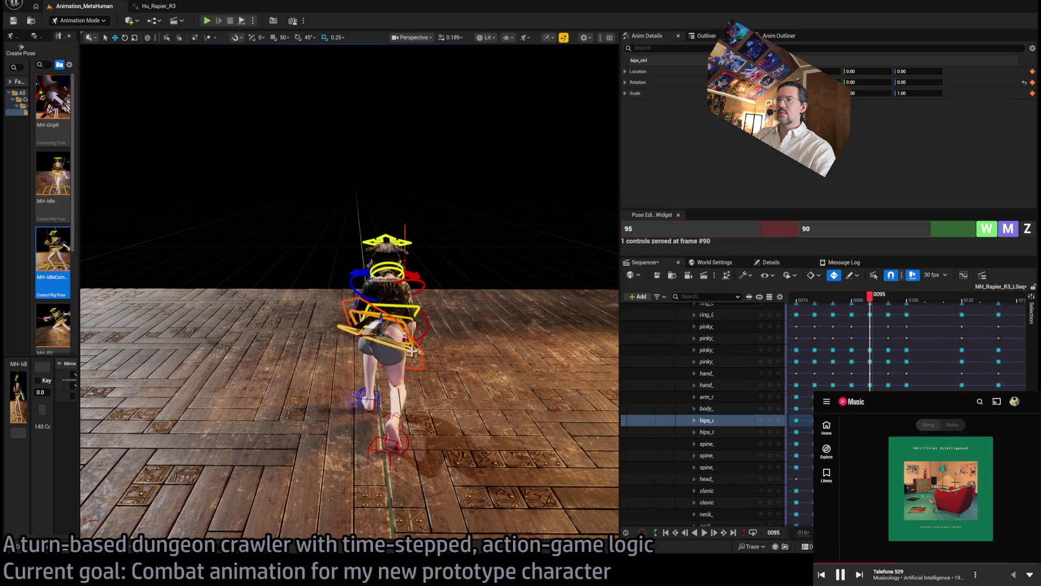
click(305, 326)
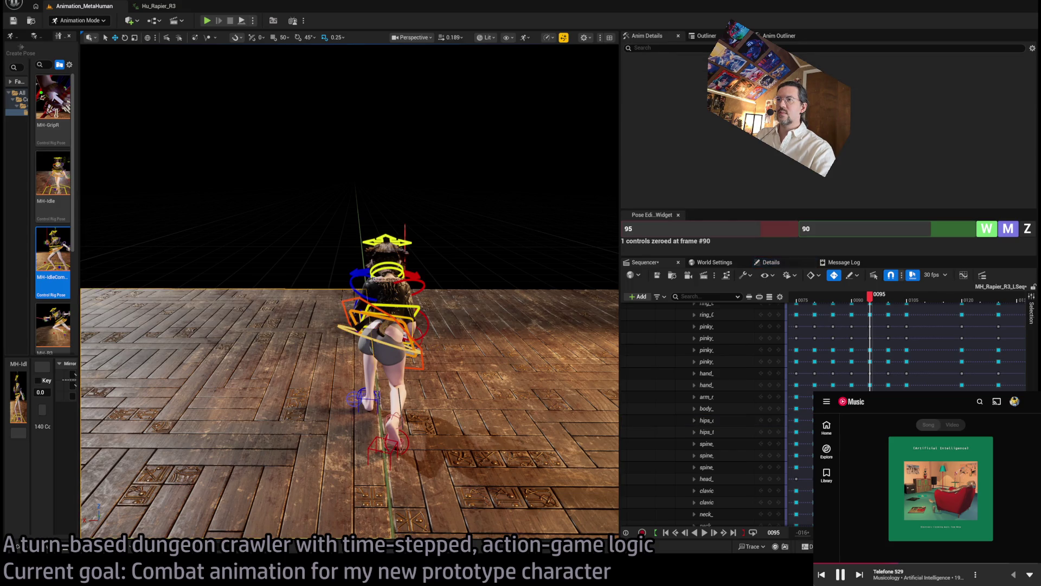
click(362, 332)
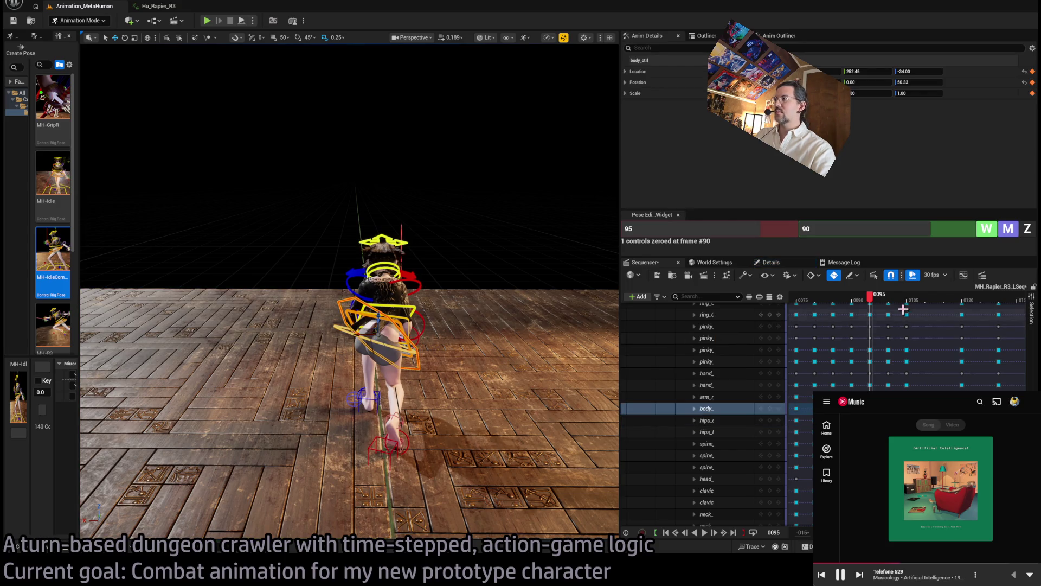
mouse_move(870, 297)
mouse_down()
mouse_move(830, 298)
mouse_move(915, 316)
mouse_up()
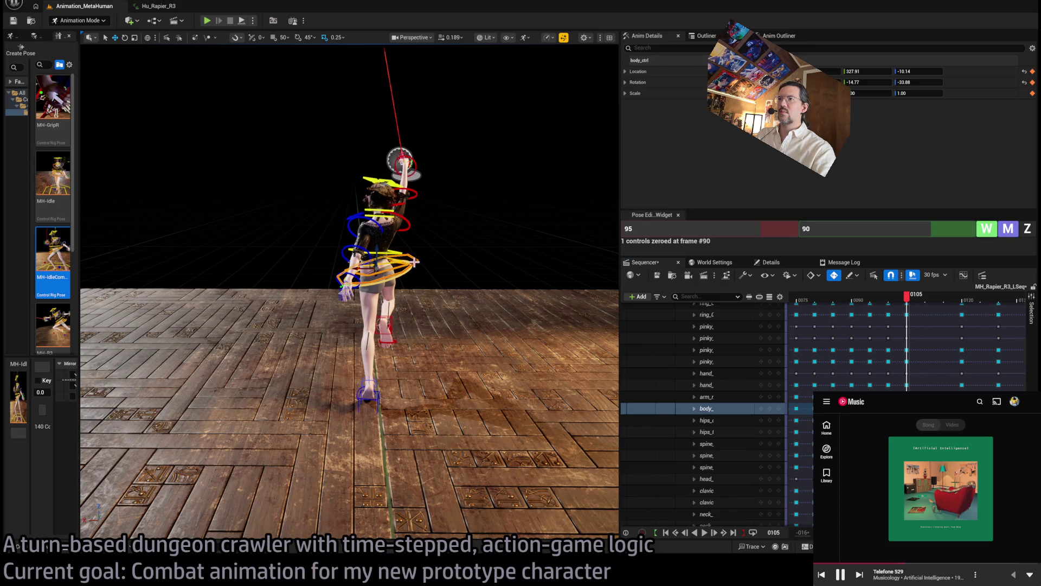
drag(365, 270, 357, 267)
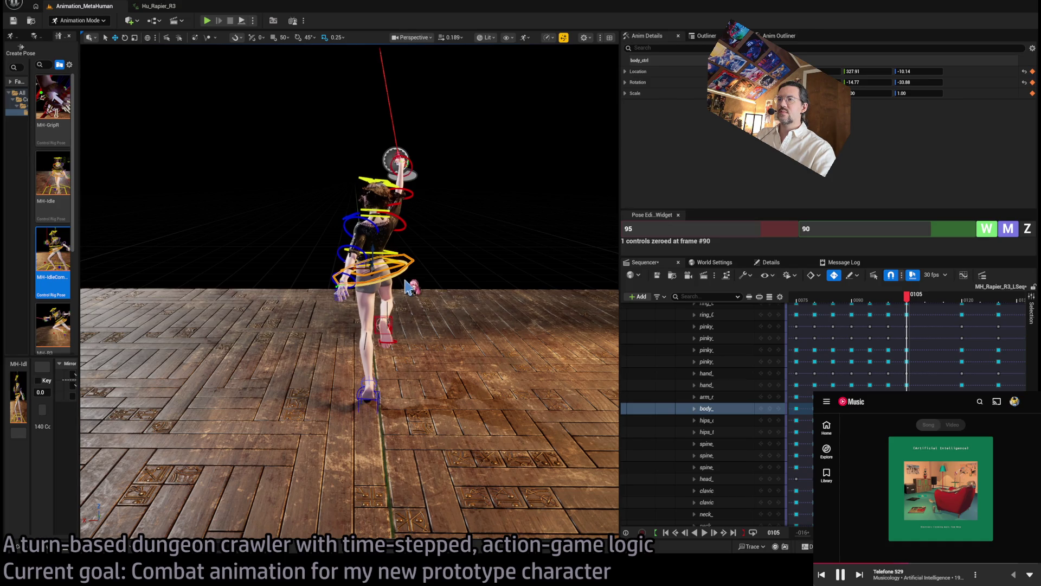
click(379, 324)
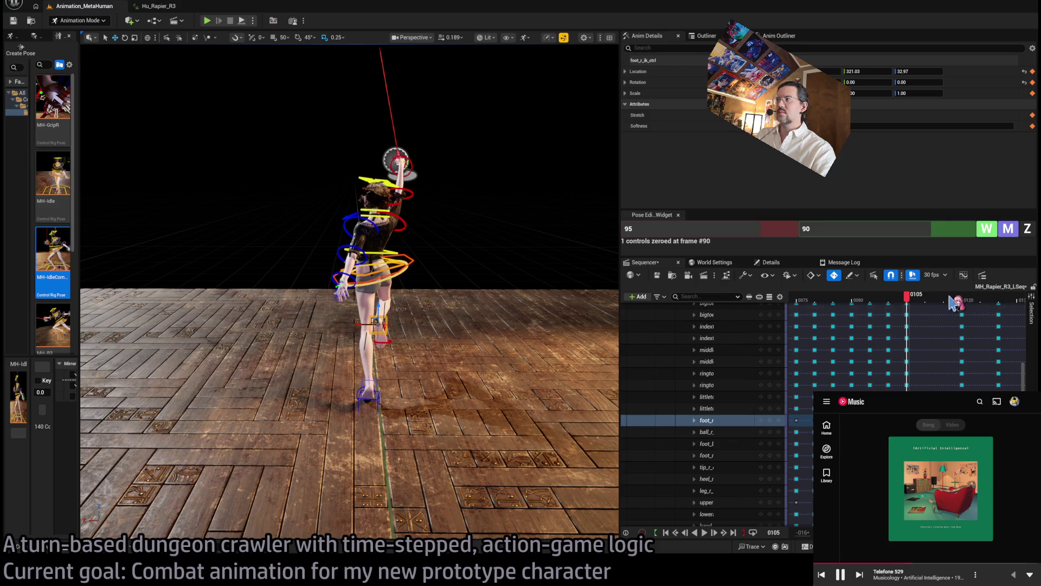
mouse_move(916, 305)
mouse_down()
mouse_move(988, 302)
mouse_move(835, 324)
mouse_up()
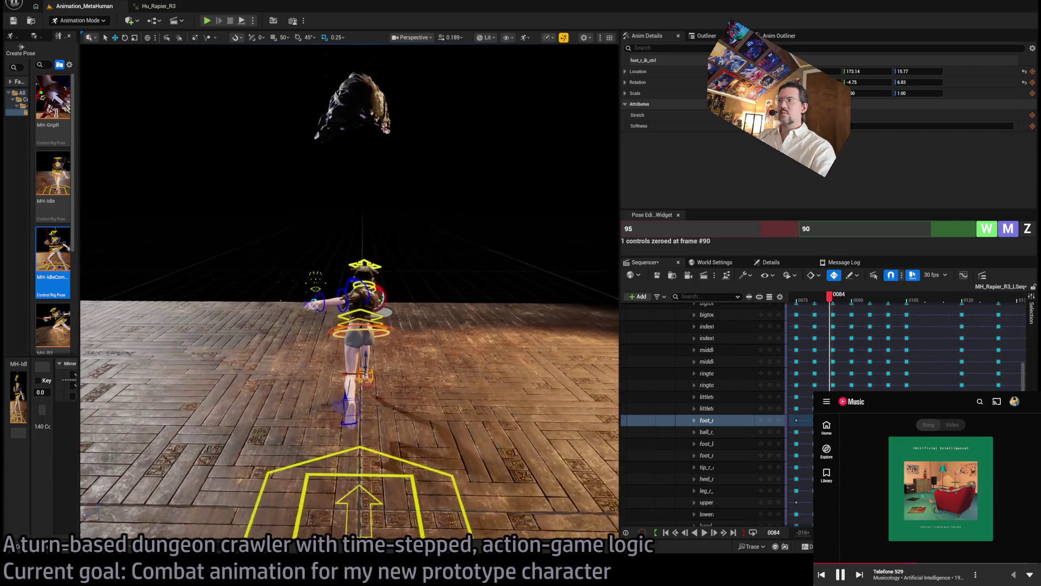
mouse_move(830, 299)
mouse_down()
mouse_move(791, 319)
mouse_move(793, 308)
mouse_move(930, 304)
mouse_move(874, 314)
mouse_move(941, 314)
mouse_move(869, 320)
mouse_move(949, 326)
mouse_up()
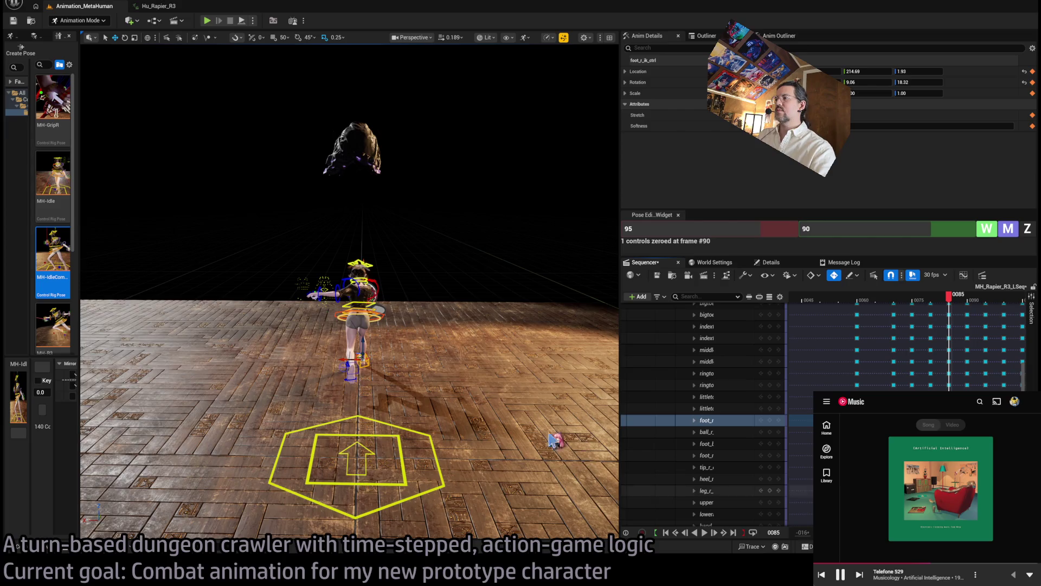
mouse_move(557, 441)
mouse_down()
mouse_move(577, 441)
mouse_move(480, 436)
mouse_up()
drag(922, 353, 807, 353)
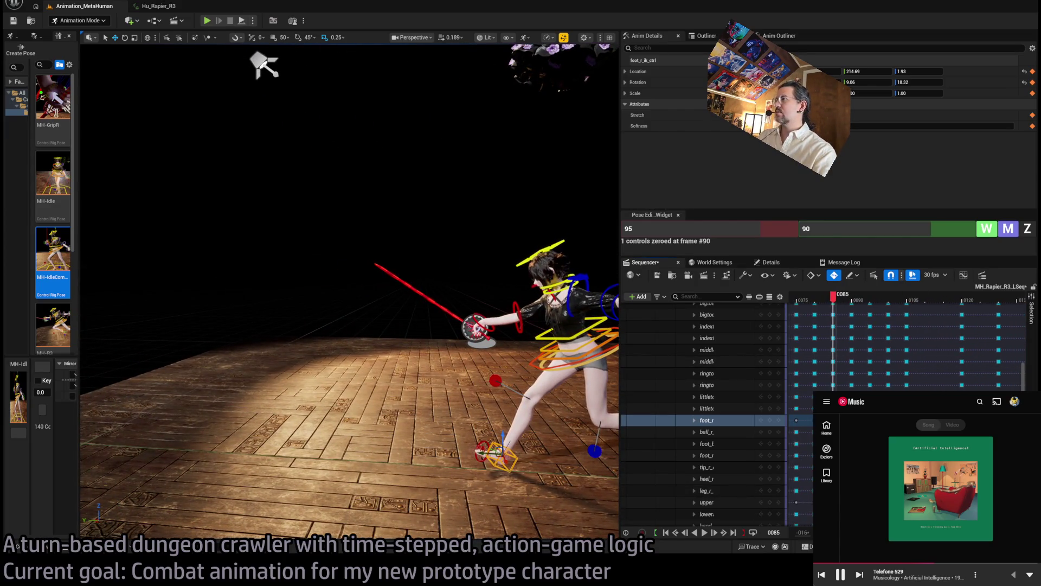
mouse_move(840, 300)
mouse_down()
mouse_move(941, 298)
mouse_move(866, 315)
mouse_move(892, 317)
mouse_up()
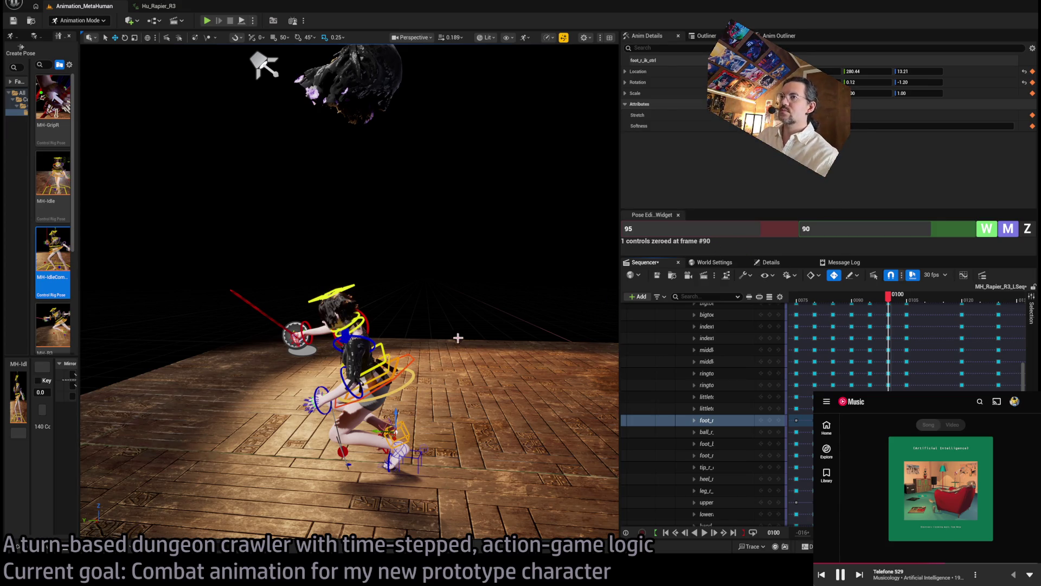
scroll(457, 340, up, 5)
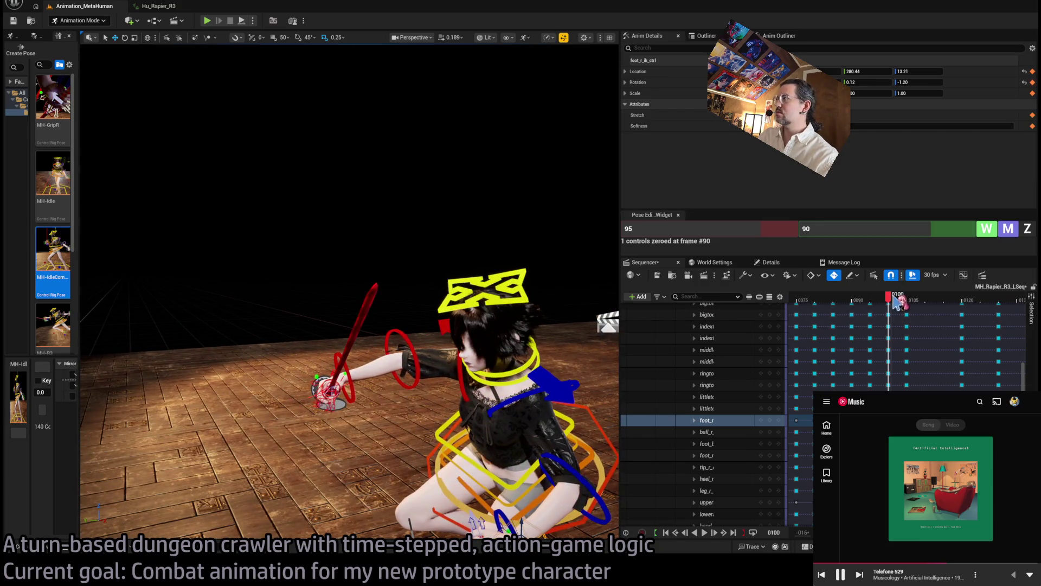
Set the pose range to 105/100 and key the right upper arm, forearm and hand raised.
mouse_move(895, 298)
mouse_down()
mouse_move(916, 302)
mouse_move(892, 308)
mouse_up()
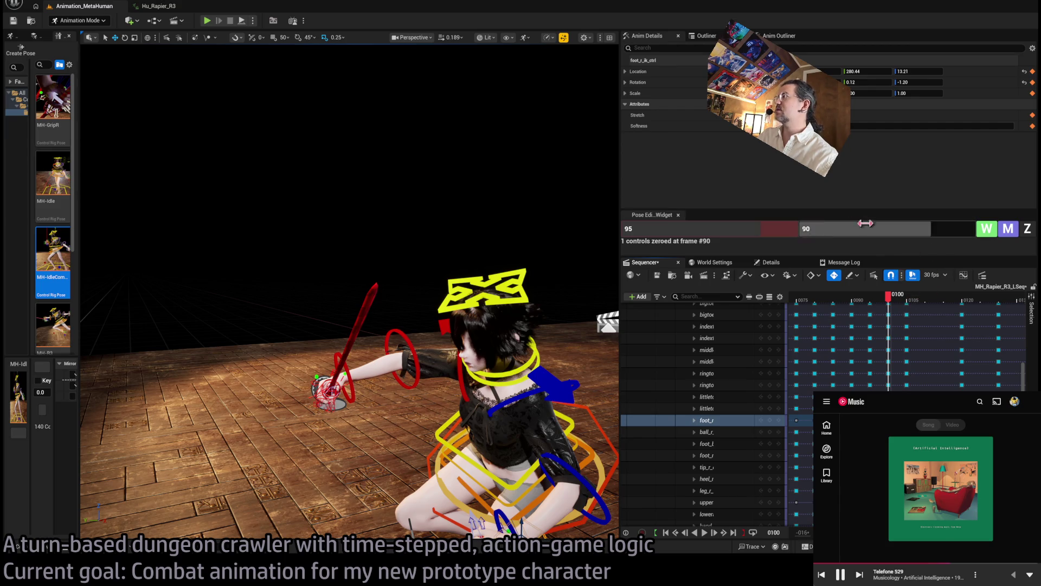
click(758, 229)
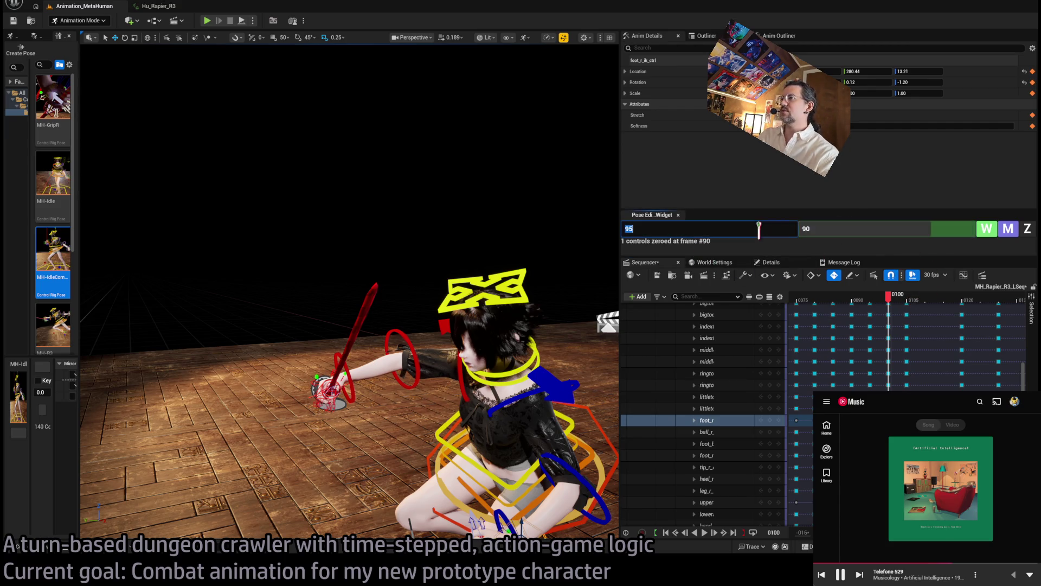
text(105)
key(Tab)
key(Return)
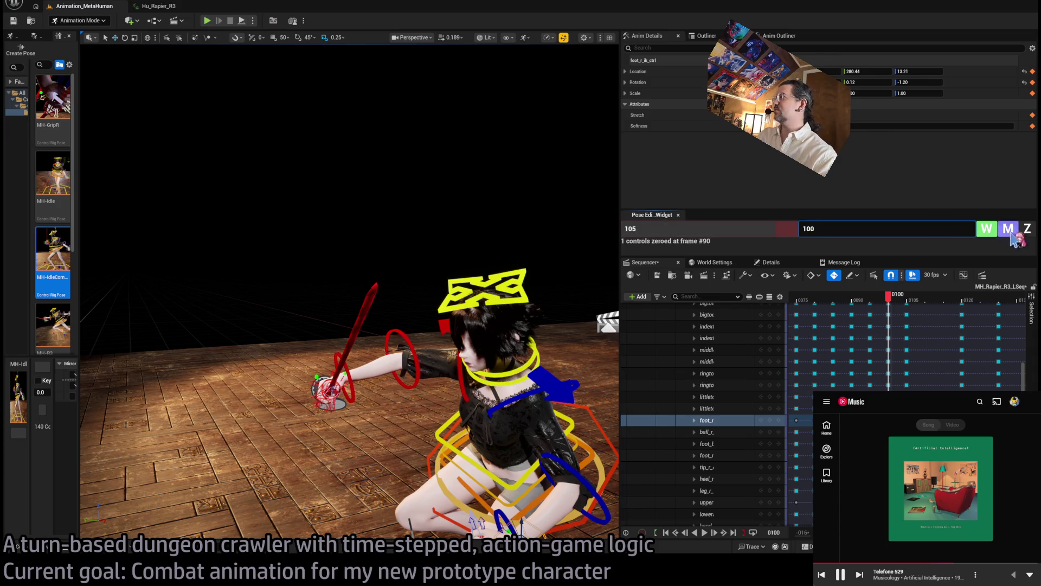
click(461, 365)
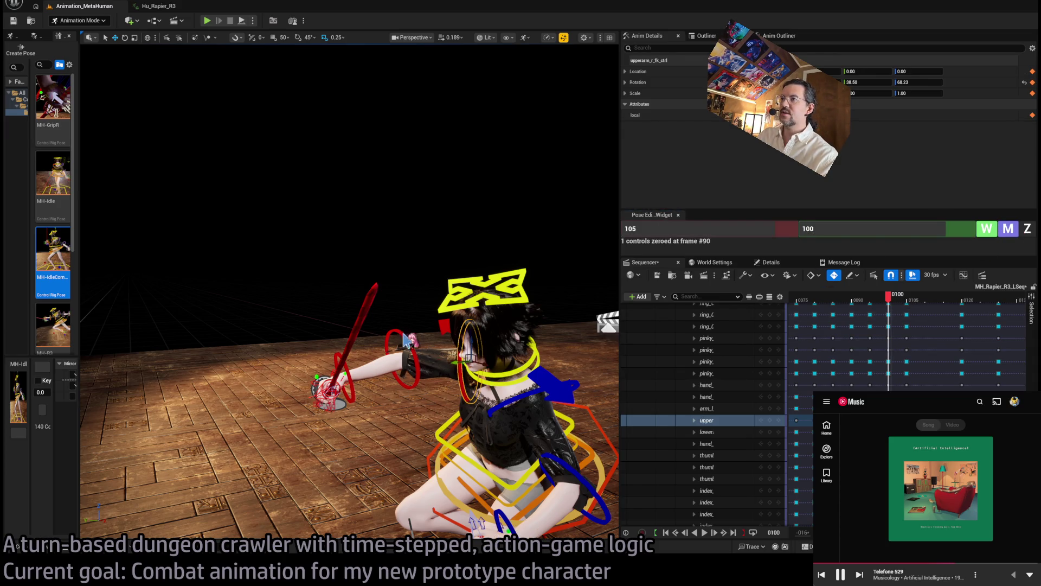
ctrl+click(404, 342)
ctrl+click(350, 369)
click(1010, 229)
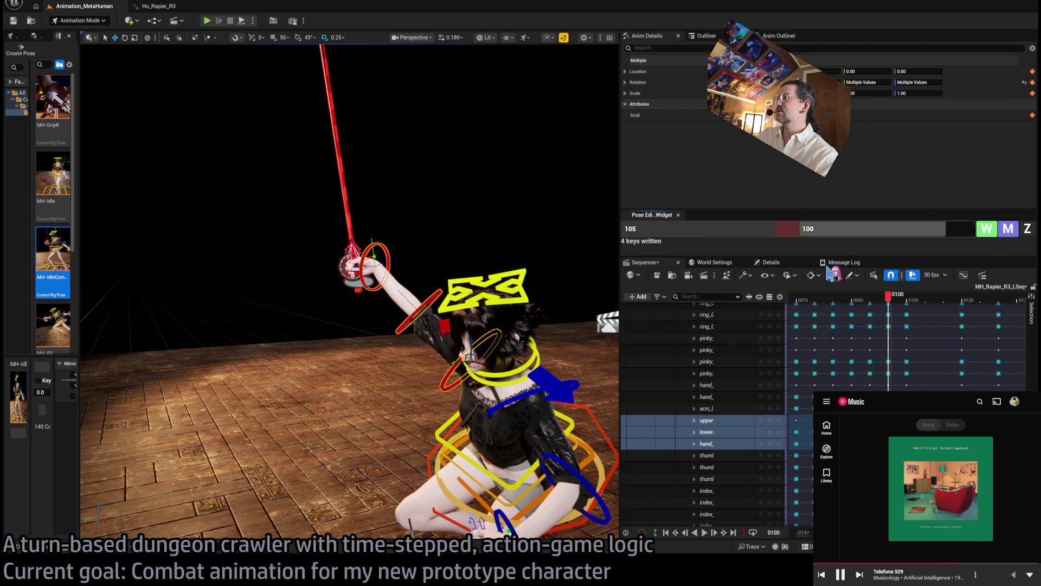
Zoom in on the sword arm and select the upper arm, forearm and hand controls in turn.
mouse_move(500, 333)
mouse_down()
mouse_move(488, 331)
mouse_move(499, 333)
mouse_move(512, 306)
mouse_move(449, 283)
mouse_move(462, 270)
mouse_move(423, 295)
mouse_move(412, 293)
mouse_move(443, 288)
mouse_move(315, 286)
mouse_move(395, 269)
mouse_up()
click(527, 314)
click(470, 294)
click(400, 290)
click(454, 234)
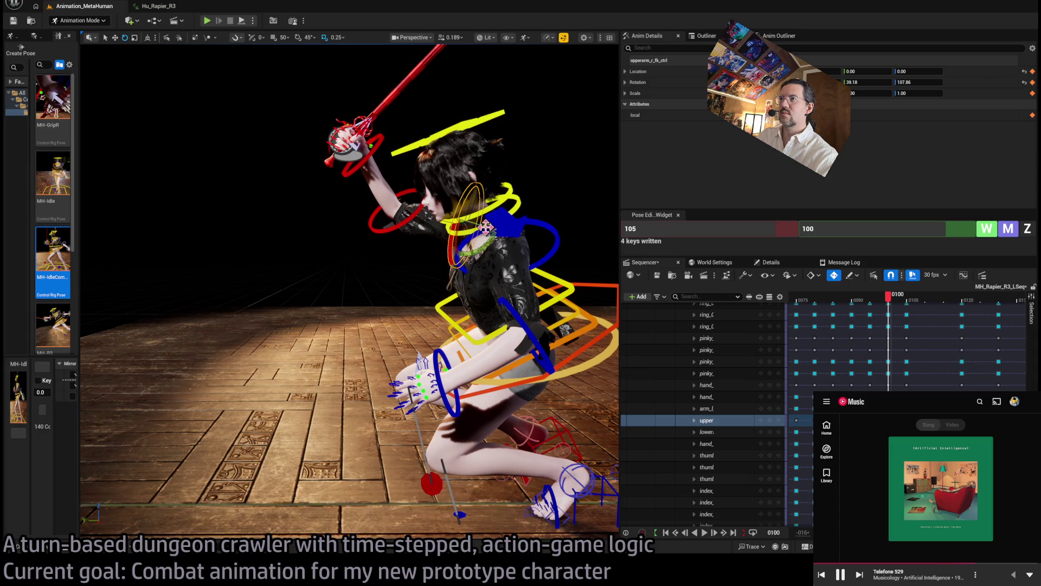
Zero the right upper and lower arm FK controls and rotate the upper arm to lift the rapier.
drag(487, 240, 473, 245)
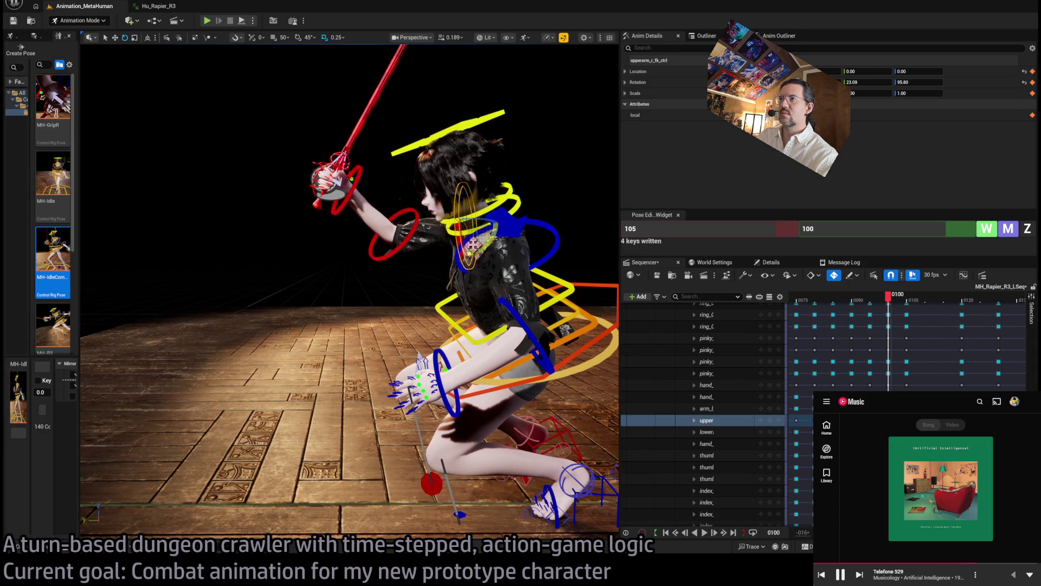
click(419, 224)
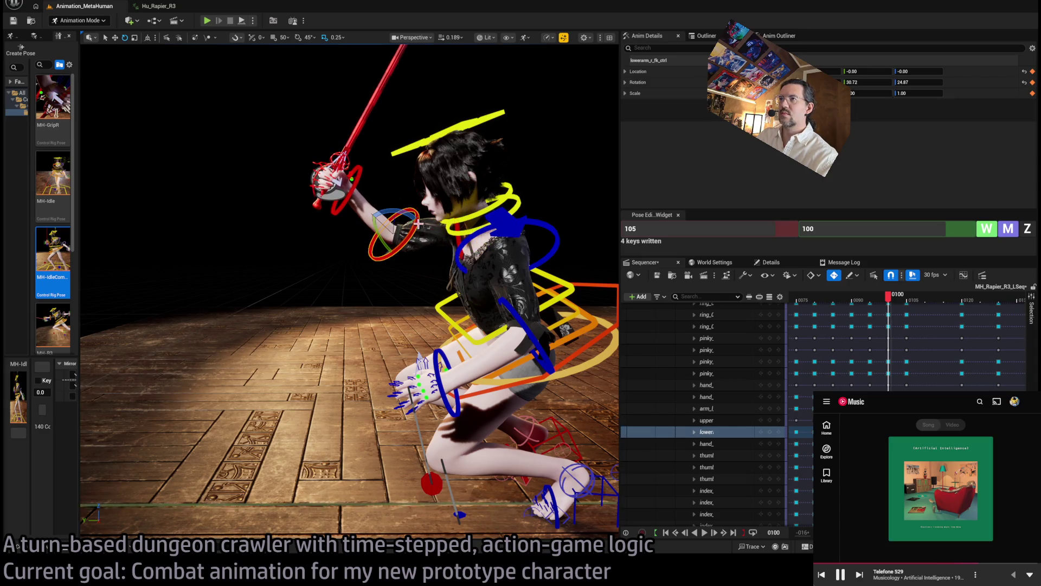
click(460, 241)
key(z)
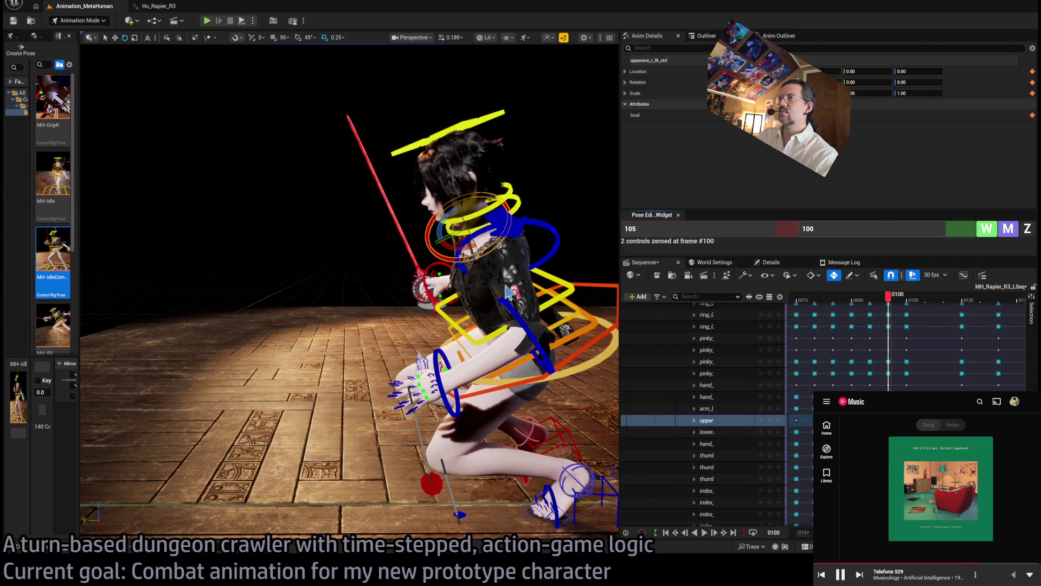
drag(446, 217, 494, 221)
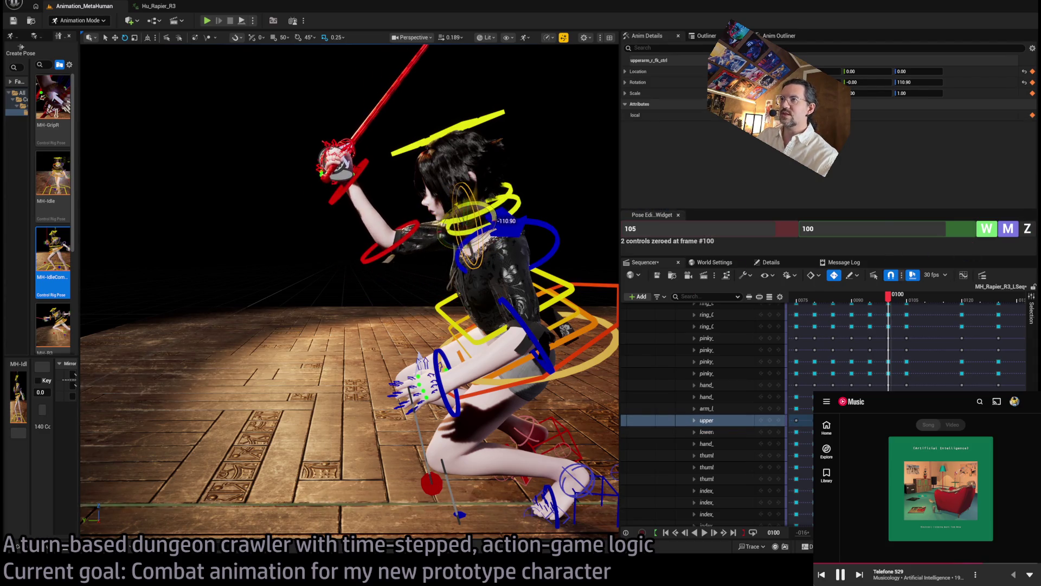
drag(353, 239, 325, 239)
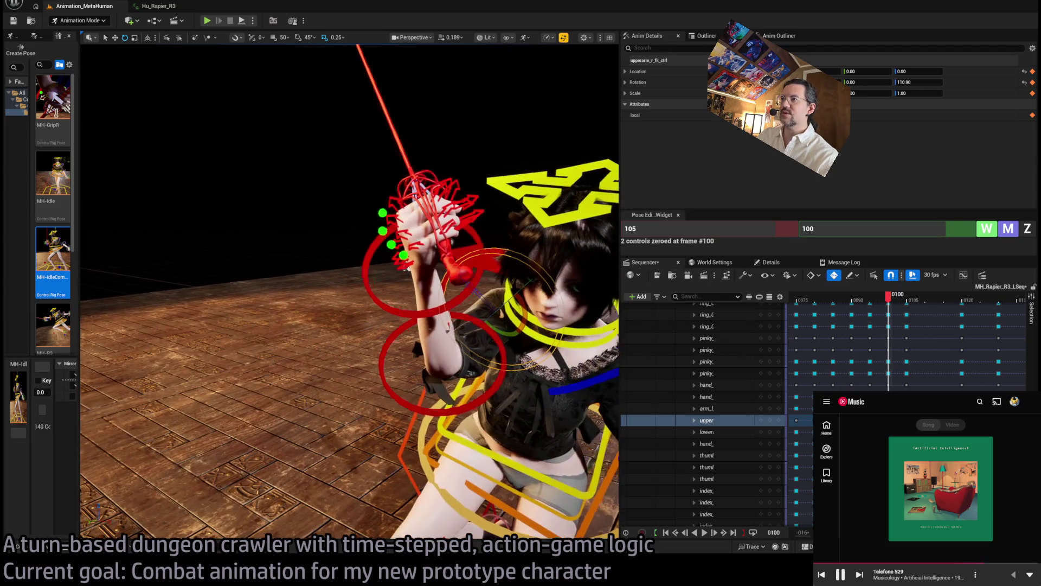
drag(347, 272, 304, 271)
drag(421, 290, 441, 320)
Bend the right forearm to bring the rapier beside the face, then check it at frame 107.
click(329, 324)
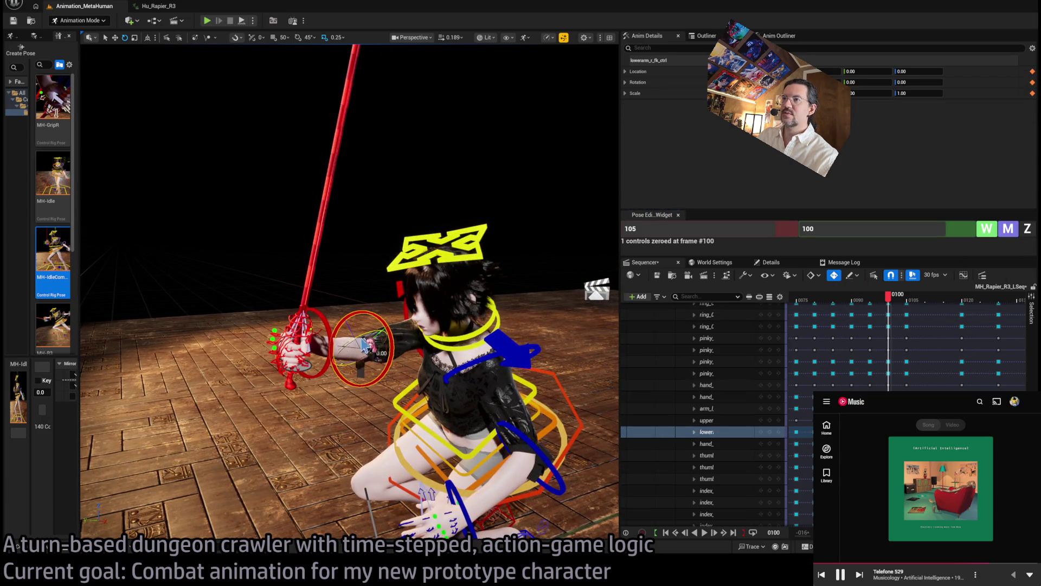
drag(364, 343, 328, 375)
mouse_move(358, 173)
mouse_down()
mouse_move(337, 153)
mouse_move(531, 107)
mouse_up()
click(408, 300)
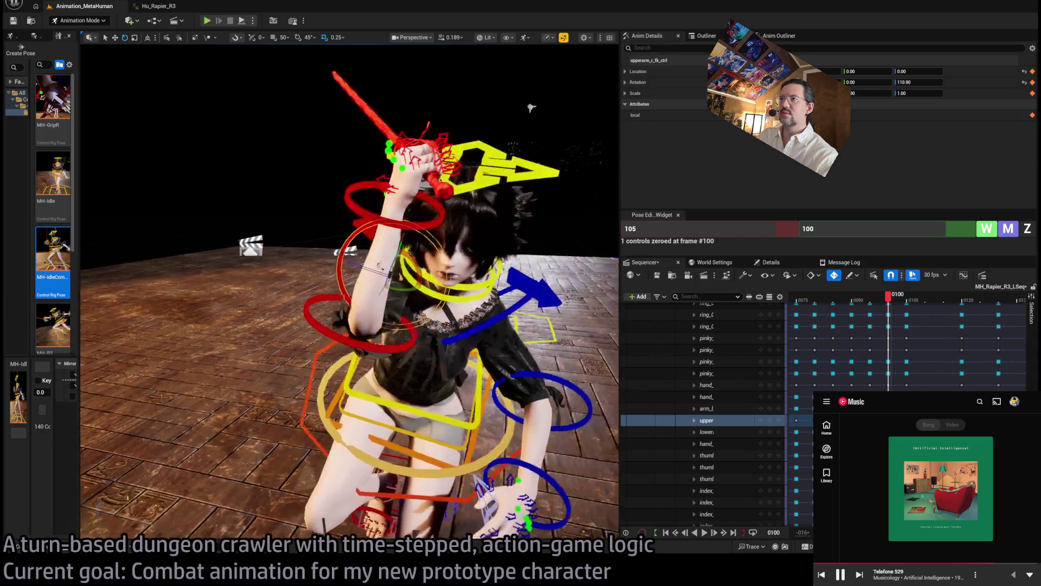
drag(456, 238, 471, 242)
click(379, 216)
mouse_move(380, 217)
mouse_down()
mouse_move(357, 263)
mouse_move(388, 247)
mouse_move(379, 238)
mouse_move(461, 217)
mouse_move(336, 221)
mouse_up()
mouse_move(874, 292)
mouse_down()
mouse_move(916, 295)
mouse_move(892, 301)
mouse_up()
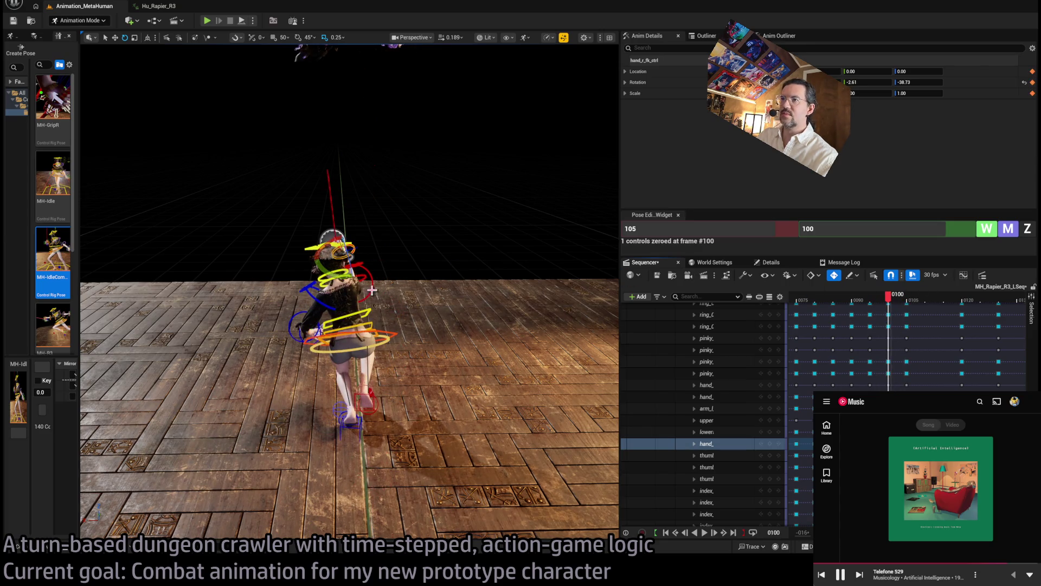
Rotate the right upper arm about 5 degrees to tilt the rapier, checking the motion around frame 100.
click(372, 291)
mouse_move(330, 289)
mouse_down()
mouse_move(382, 277)
mouse_move(351, 286)
mouse_up()
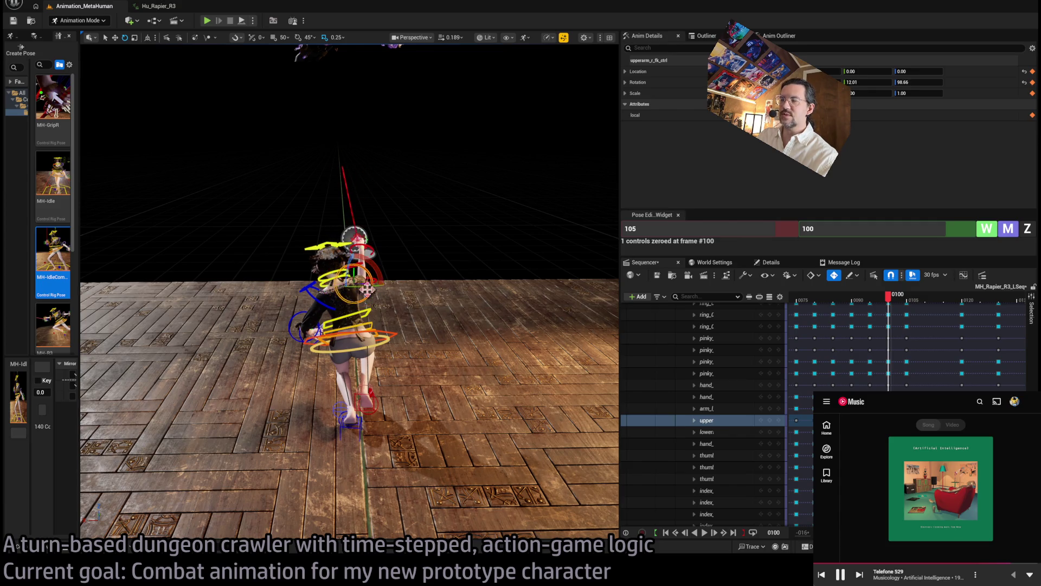
mouse_move(888, 299)
mouse_down()
mouse_move(874, 299)
mouse_move(995, 305)
mouse_move(914, 308)
mouse_up()
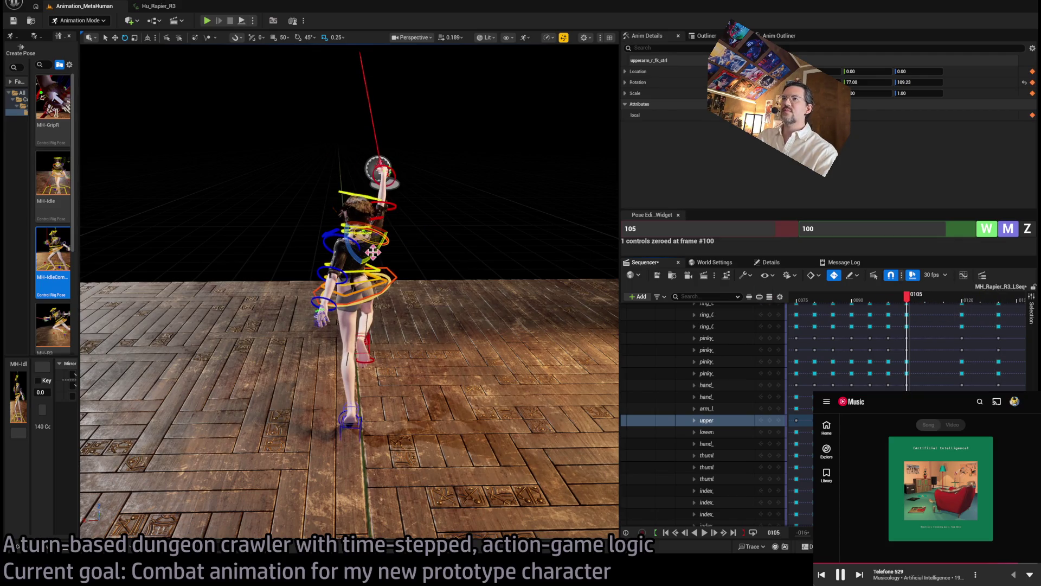
mouse_move(372, 255)
mouse_down()
mouse_move(362, 272)
mouse_move(362, 240)
mouse_move(380, 242)
mouse_move(367, 275)
mouse_move(328, 270)
mouse_move(337, 281)
mouse_up()
click(333, 236)
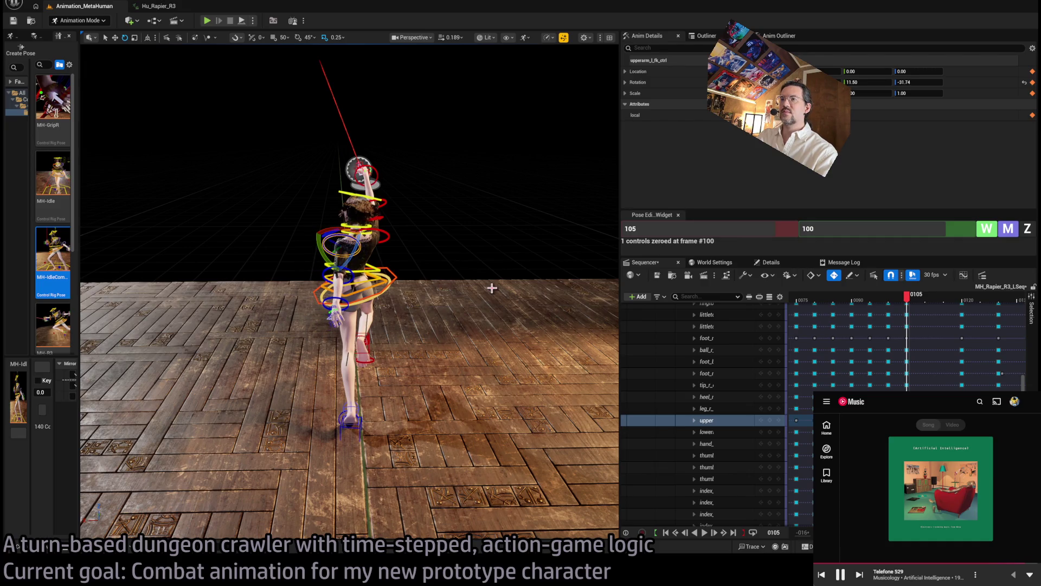
mouse_move(910, 302)
mouse_down()
mouse_move(869, 303)
mouse_move(890, 311)
mouse_up()
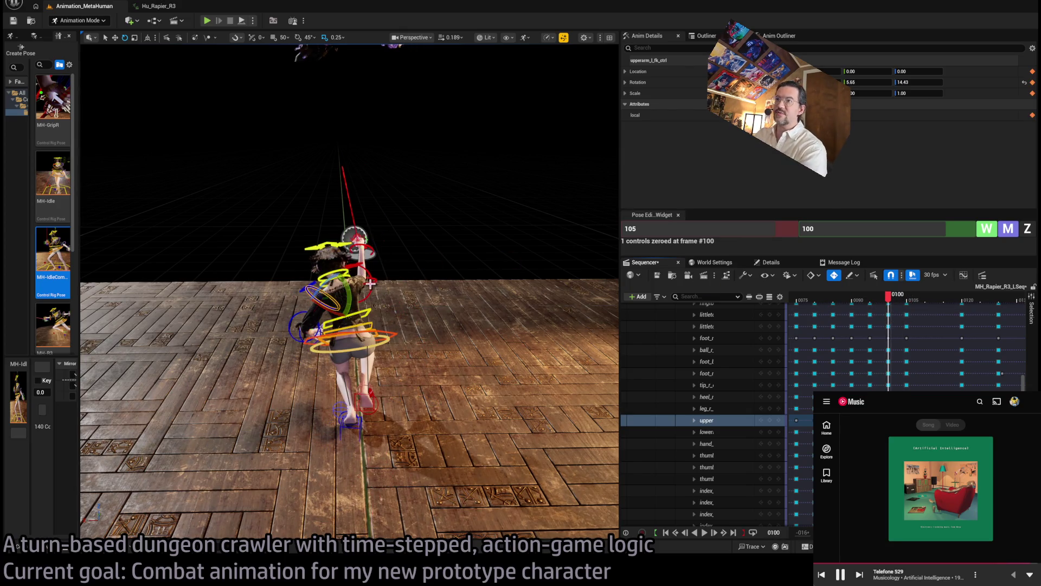
Select the spine controls and twist the torso, previewing the result at frames 98–99.
click(371, 282)
click(390, 323)
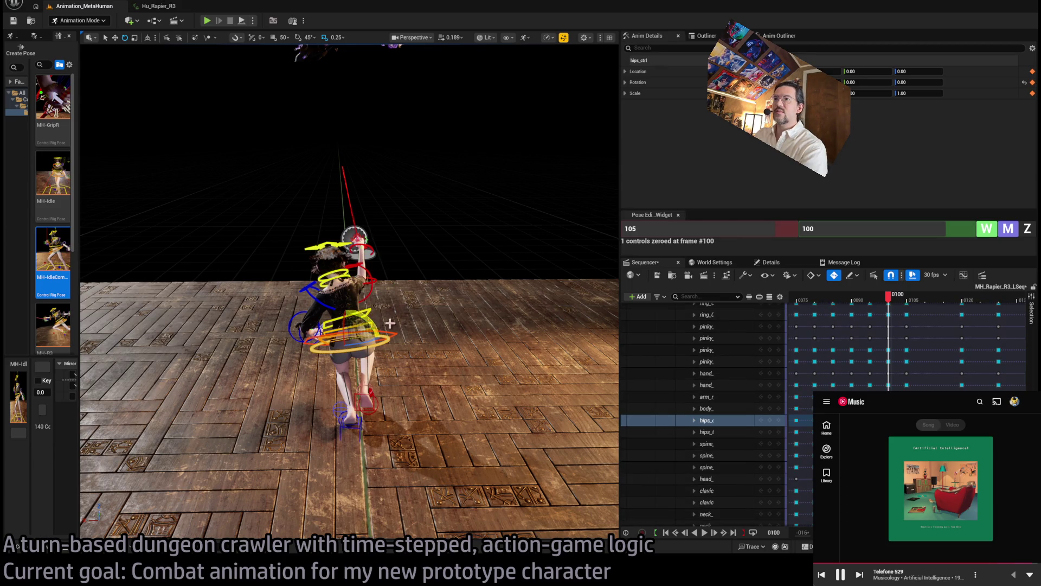
click(376, 329)
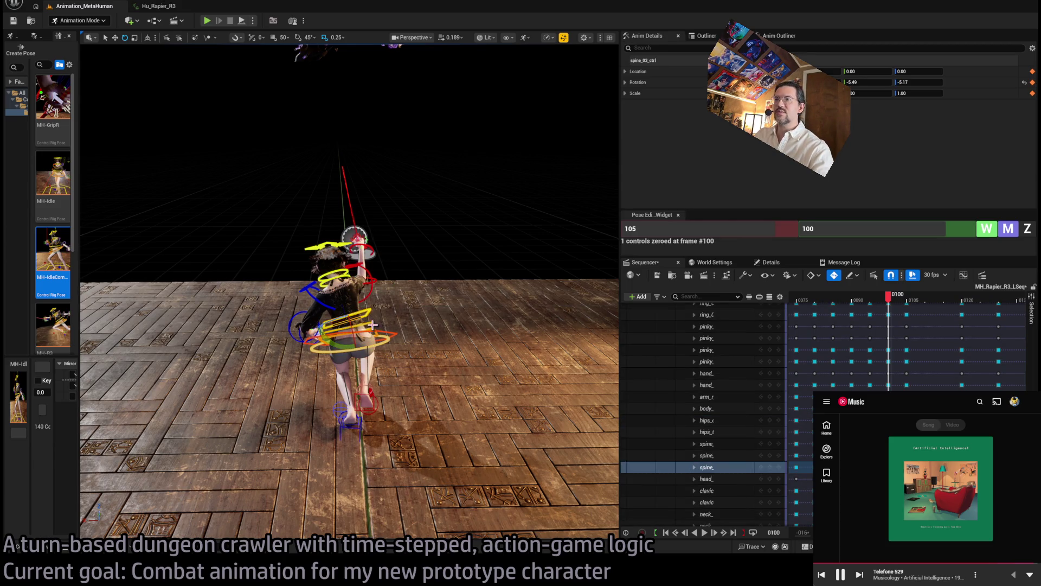
ctrl+click(379, 330)
key(f)
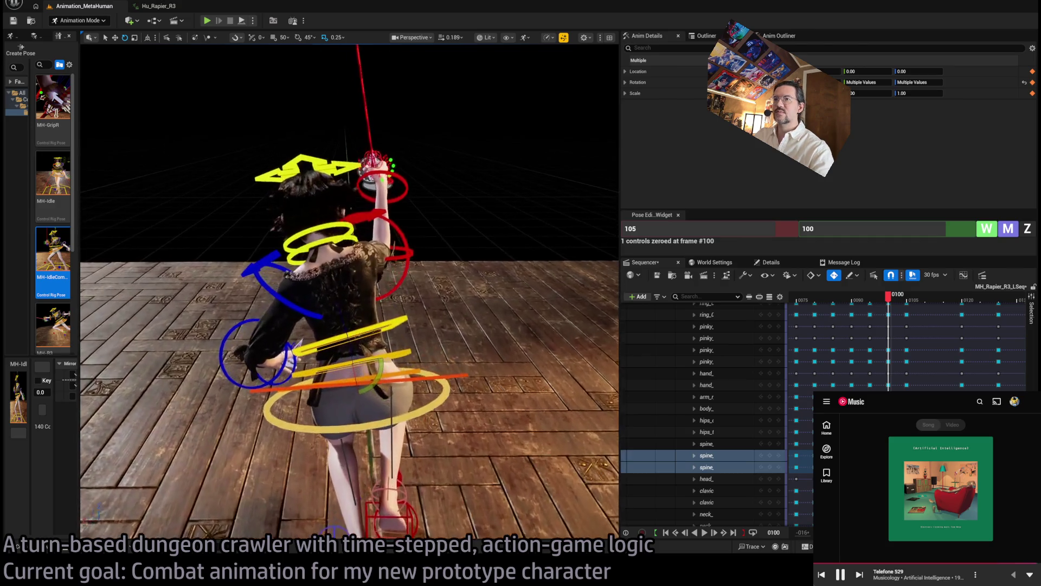
ctrl+click(397, 368)
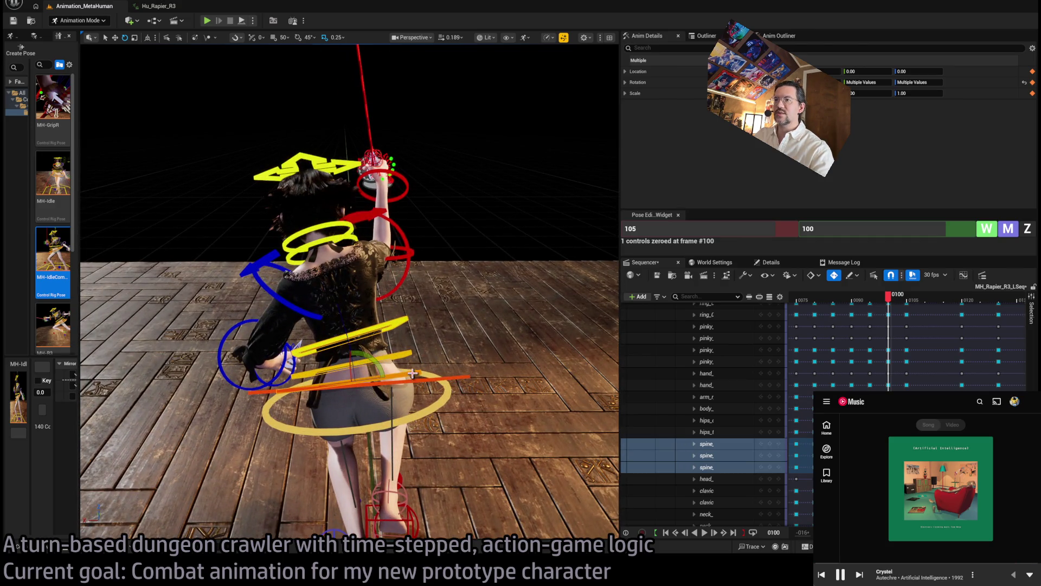
click(412, 373)
ctrl+click(395, 316)
ctrl+click(386, 334)
drag(386, 334, 313, 385)
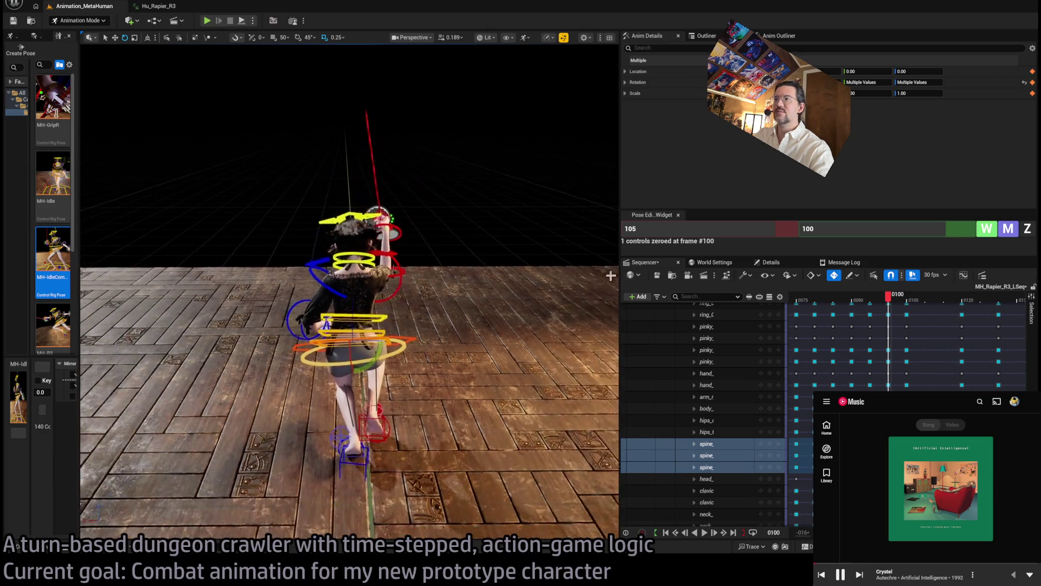
click(884, 298)
mouse_move(887, 300)
mouse_down()
mouse_move(914, 298)
mouse_move(884, 301)
mouse_move(896, 302)
mouse_up()
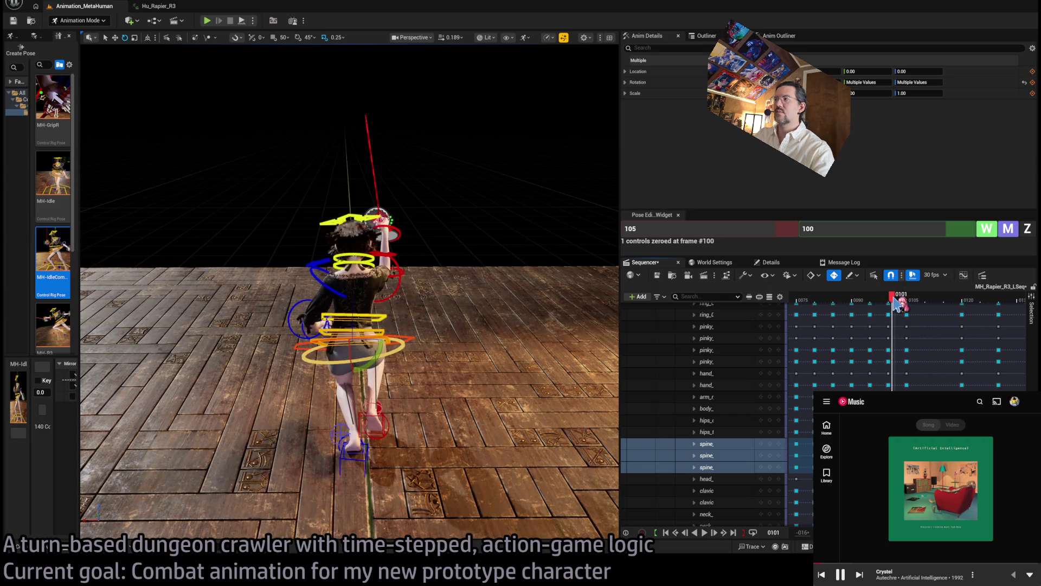
Rotate the right upper arm again to reposition the sword, previewing the arm motion around frame 100.
click(399, 288)
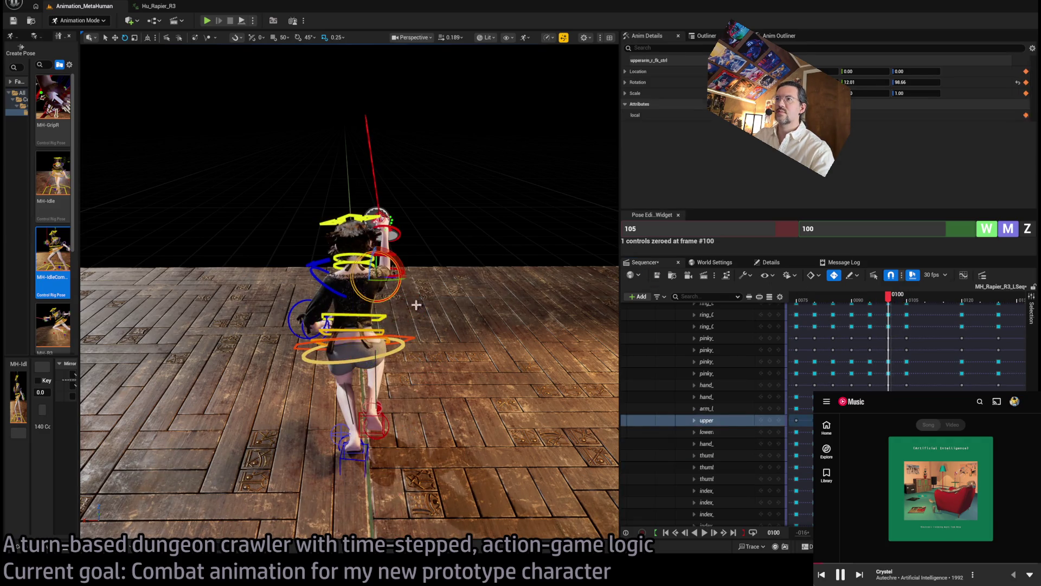
drag(404, 275, 406, 279)
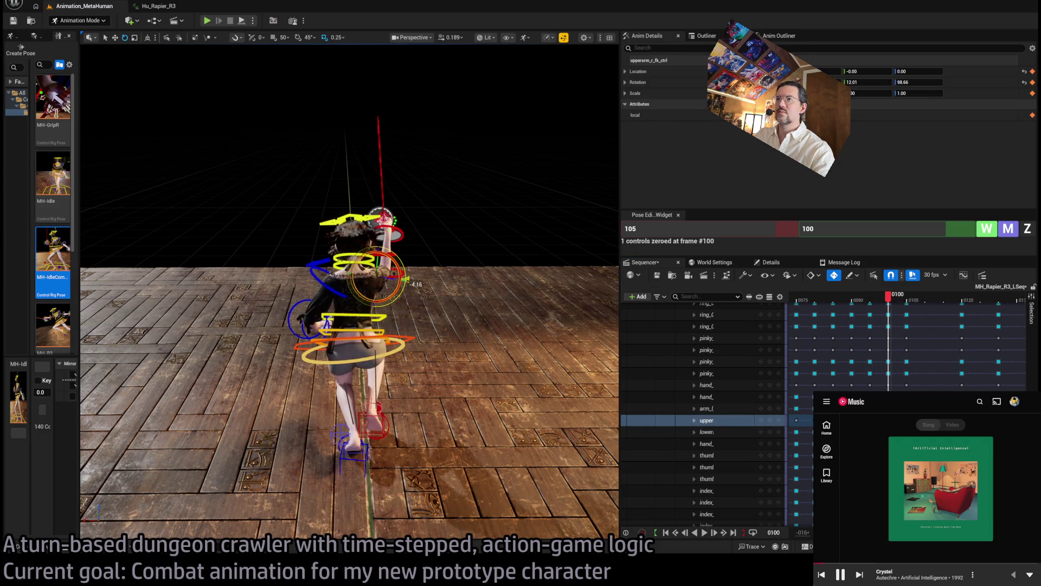
click(406, 224)
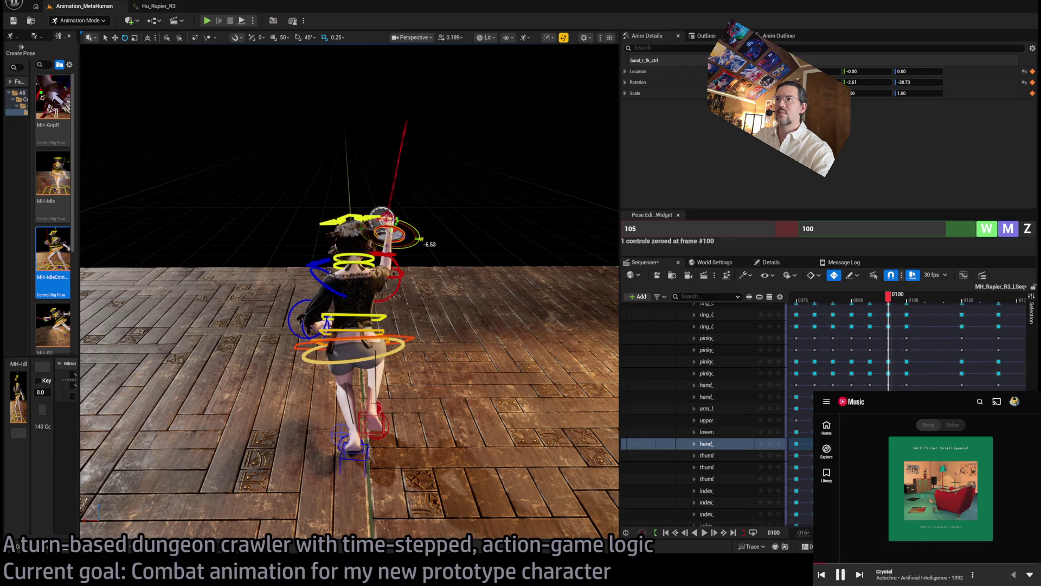
mouse_move(896, 302)
mouse_down()
mouse_move(911, 302)
mouse_move(849, 302)
mouse_move(922, 299)
mouse_move(813, 302)
mouse_move(895, 302)
mouse_move(874, 315)
mouse_up()
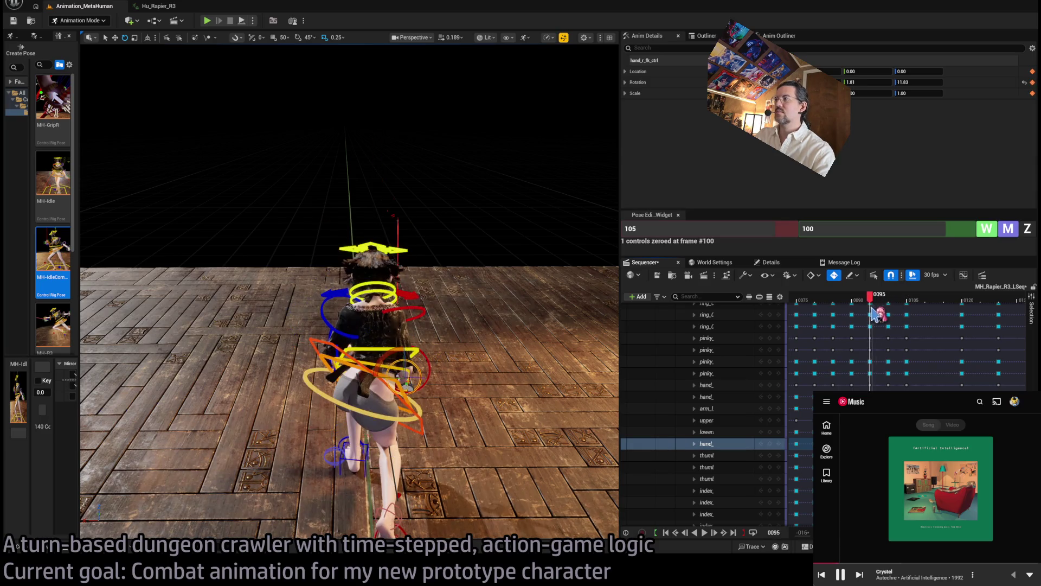
mouse_move(440, 301)
mouse_down()
mouse_move(308, 385)
mouse_move(401, 387)
mouse_up()
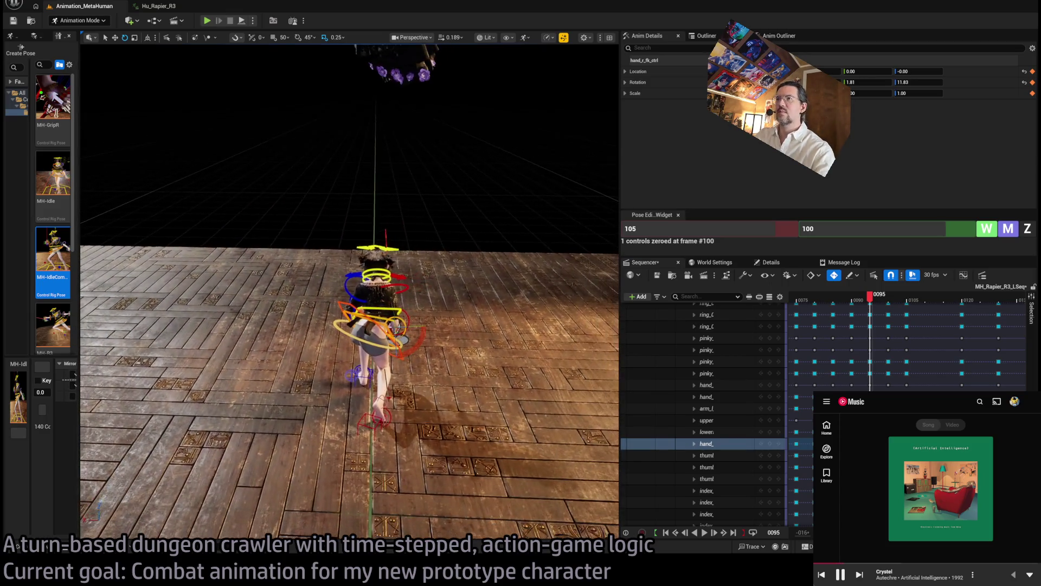
Preview frames 100–106 while toggling the right upper arm and hand controls, then return to frame 87.
click(897, 300)
mouse_move(896, 300)
mouse_down()
mouse_move(916, 298)
mouse_move(797, 300)
mouse_move(882, 310)
mouse_move(832, 307)
mouse_move(869, 308)
mouse_up()
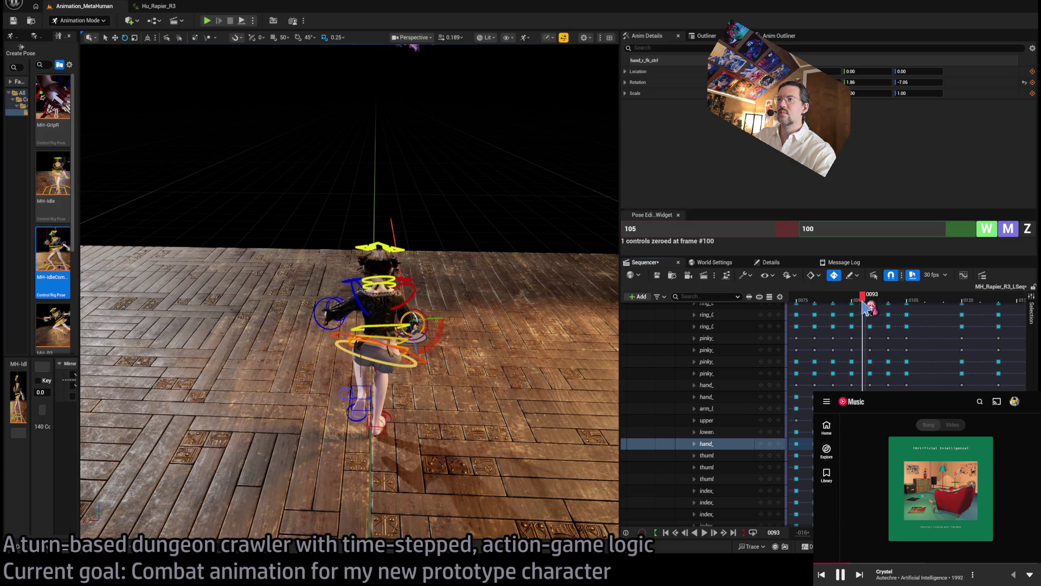
click(425, 295)
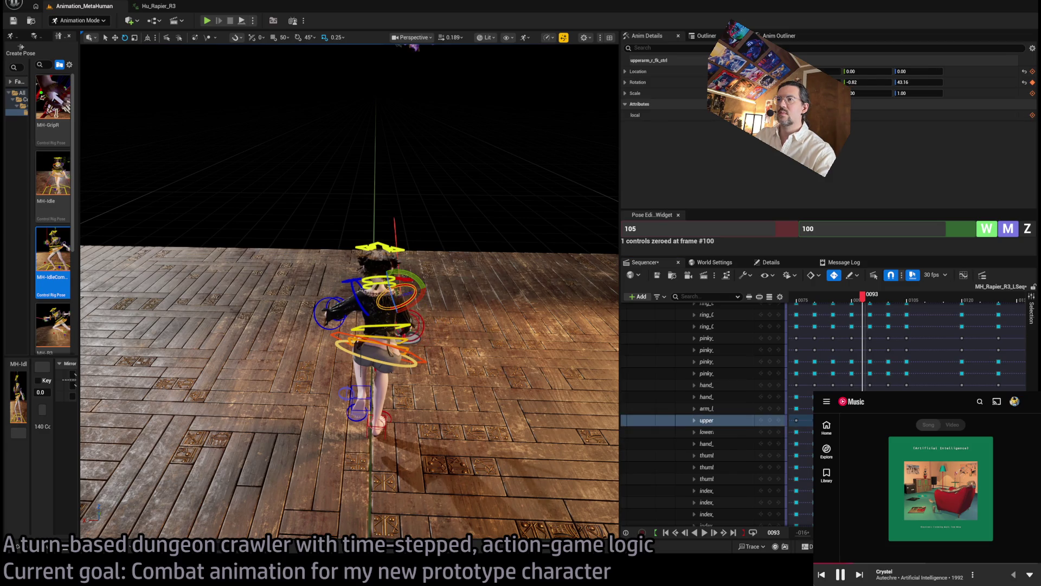
click(409, 327)
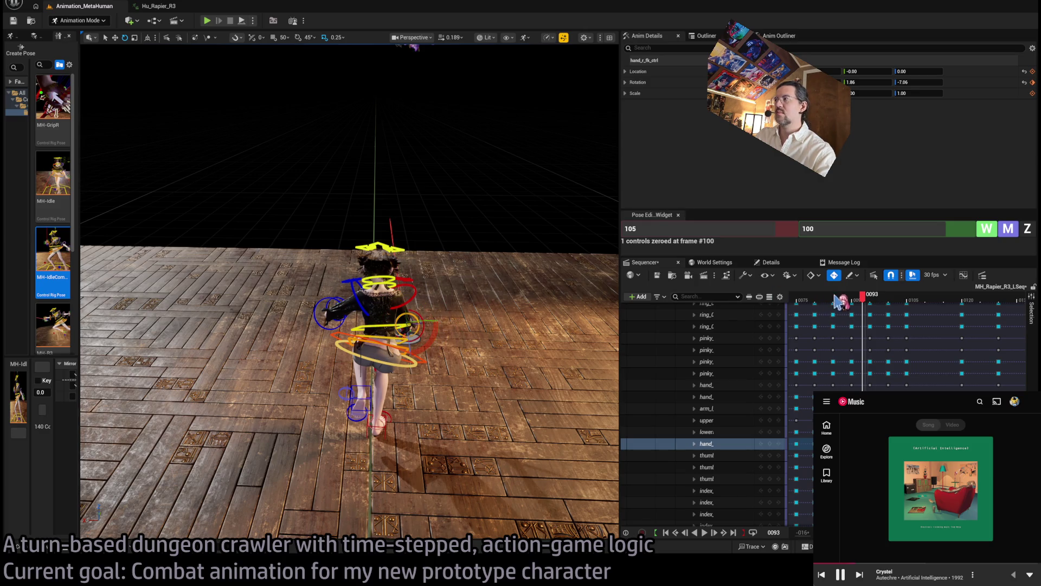
key(ctrl+z)
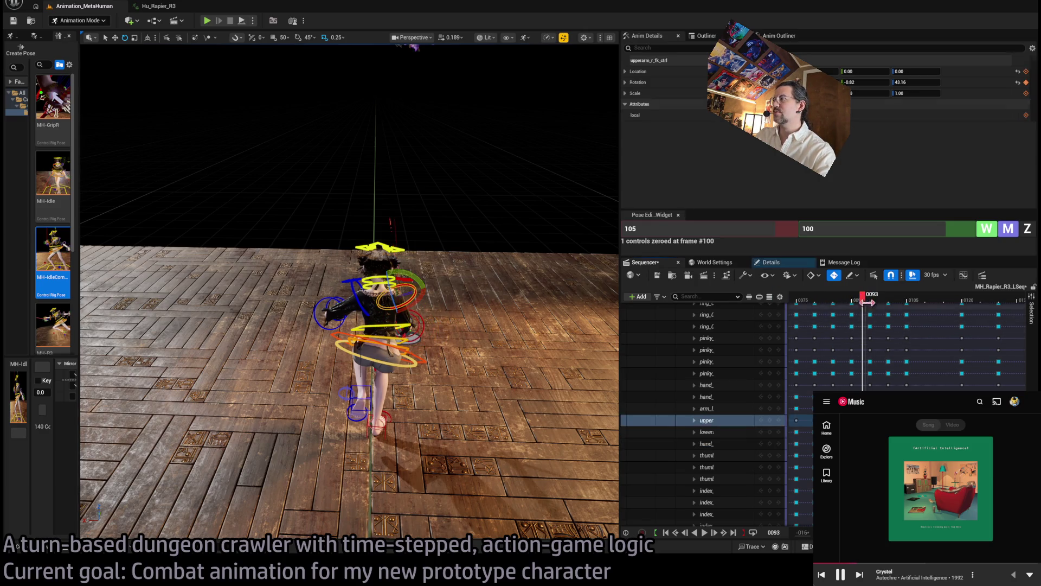
drag(862, 297, 855, 306)
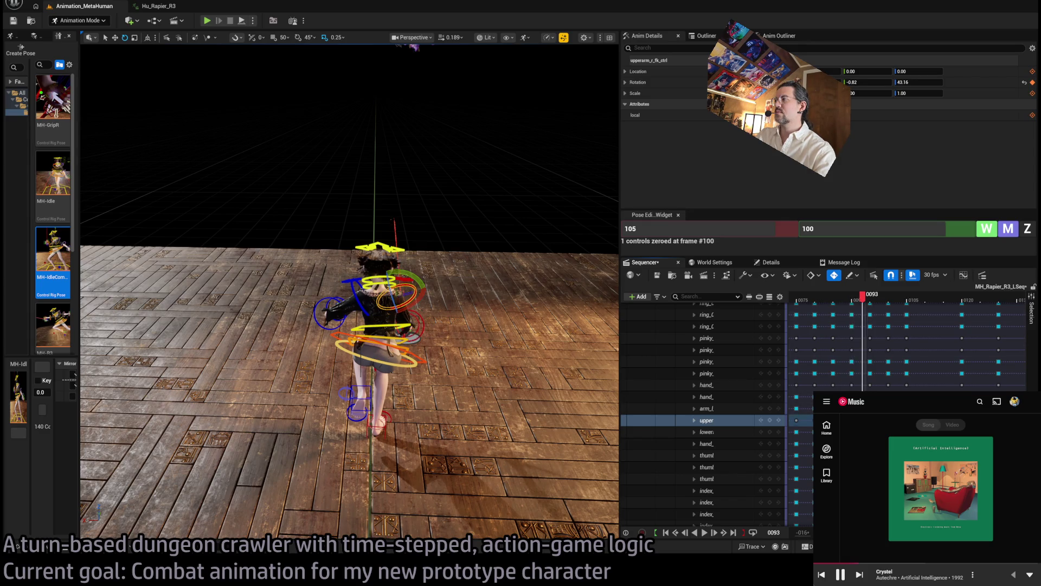
drag(855, 300, 859, 298)
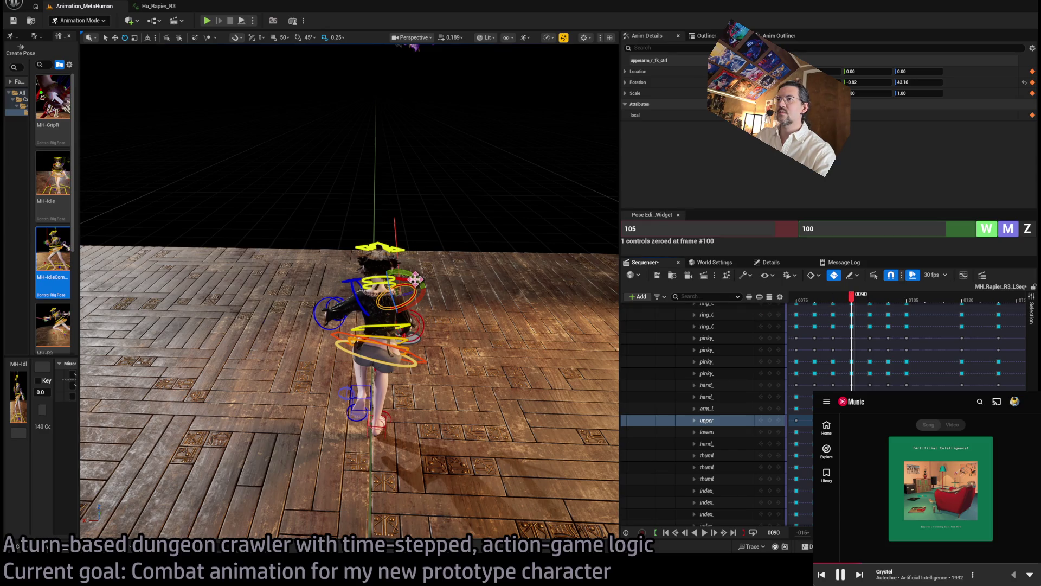
With the right hand control selected, scrub the lunge between frames 87 and 109, settling near frame 99.
click(418, 322)
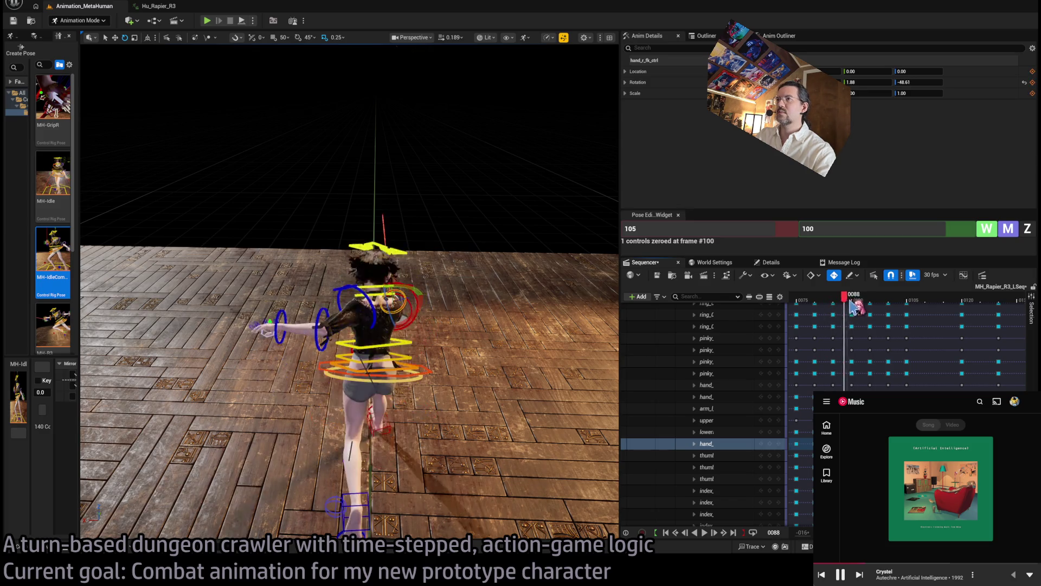
key(Right)
mouse_move(863, 305)
mouse_down()
mouse_move(906, 303)
mouse_move(879, 316)
mouse_move(922, 303)
mouse_up()
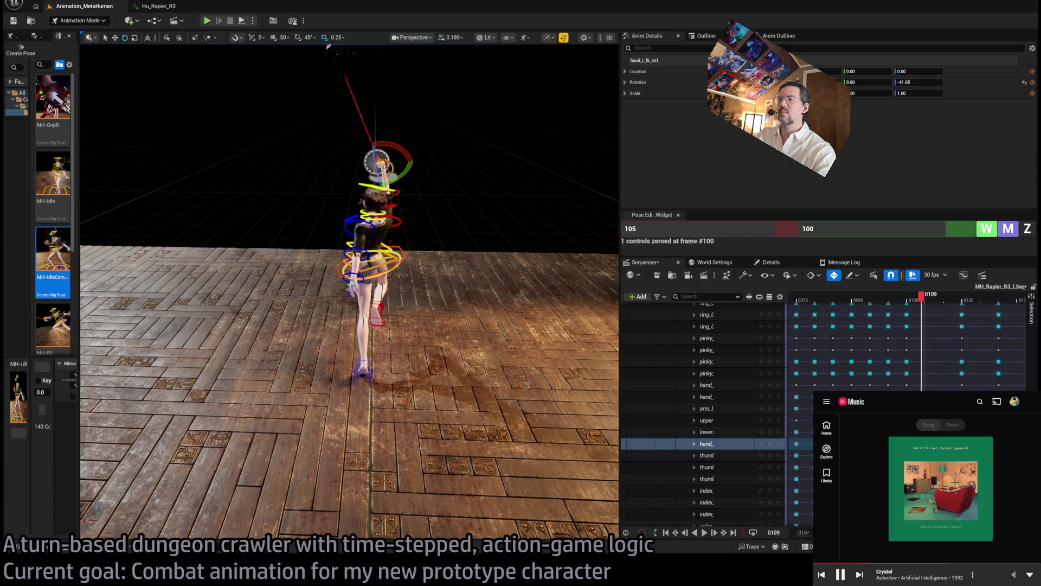
mouse_move(304, 163)
mouse_down()
mouse_move(331, 62)
mouse_move(303, 81)
mouse_move(282, 70)
mouse_up()
click(889, 303)
mouse_move(889, 305)
mouse_down()
mouse_move(849, 299)
mouse_move(913, 312)
mouse_move(890, 304)
mouse_up()
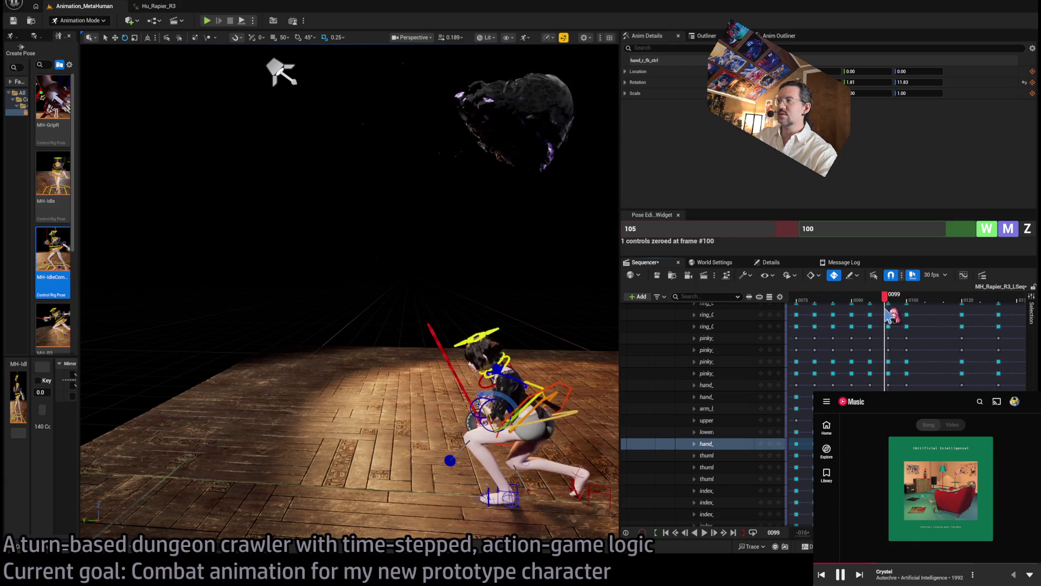
Rotate the right forearm to raise the rapier upright and tweak the right hand, previewing up to frame 106.
scroll(445, 304, up, 3)
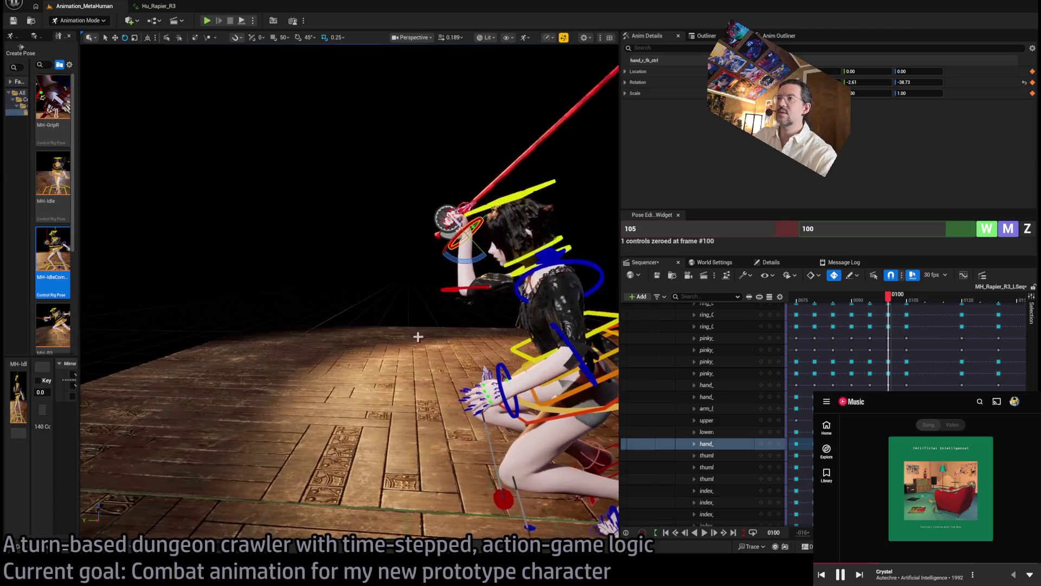
click(449, 292)
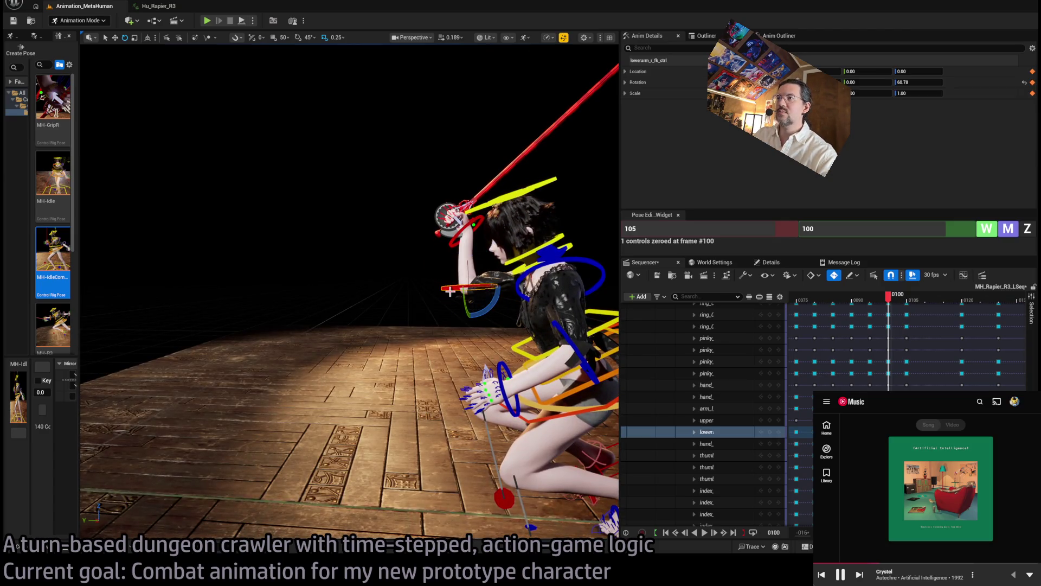
mouse_move(449, 292)
mouse_down()
mouse_move(471, 296)
mouse_move(445, 234)
mouse_up()
click(444, 233)
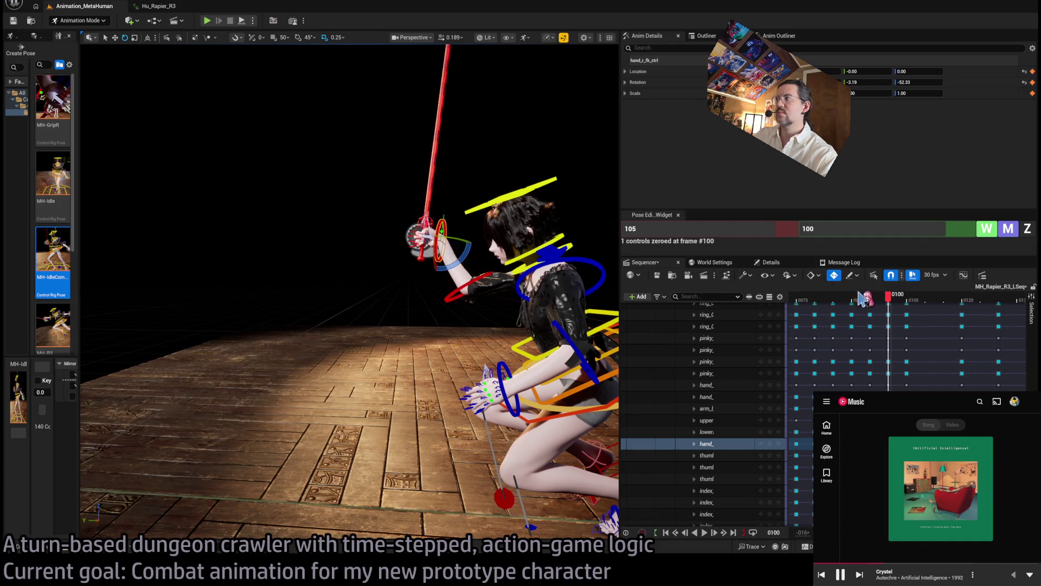
mouse_move(862, 299)
mouse_down()
mouse_move(918, 297)
mouse_move(822, 304)
mouse_move(892, 310)
mouse_move(875, 313)
mouse_up()
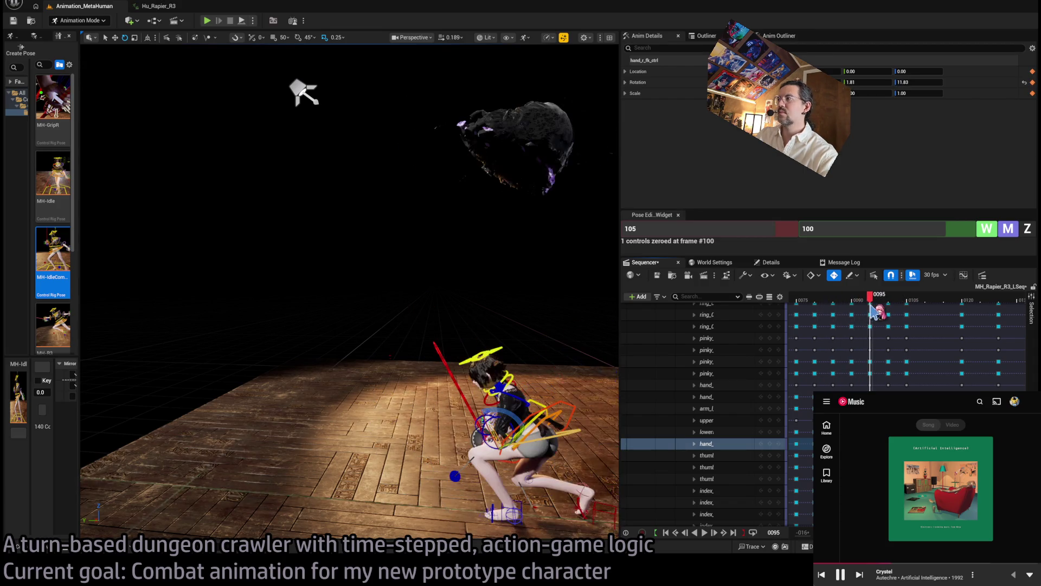
drag(485, 415, 526, 424)
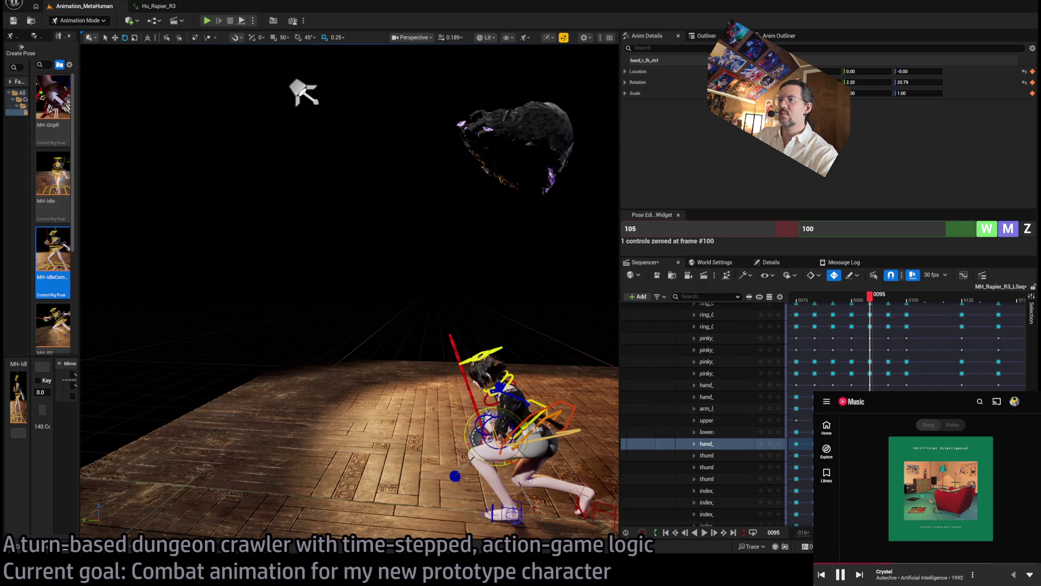
Replay the attack from frame 79 through 100 from several angles, then jump to frame 120.
mouse_move(855, 300)
mouse_down()
mouse_move(916, 306)
mouse_move(808, 319)
mouse_move(936, 311)
mouse_move(895, 309)
mouse_up()
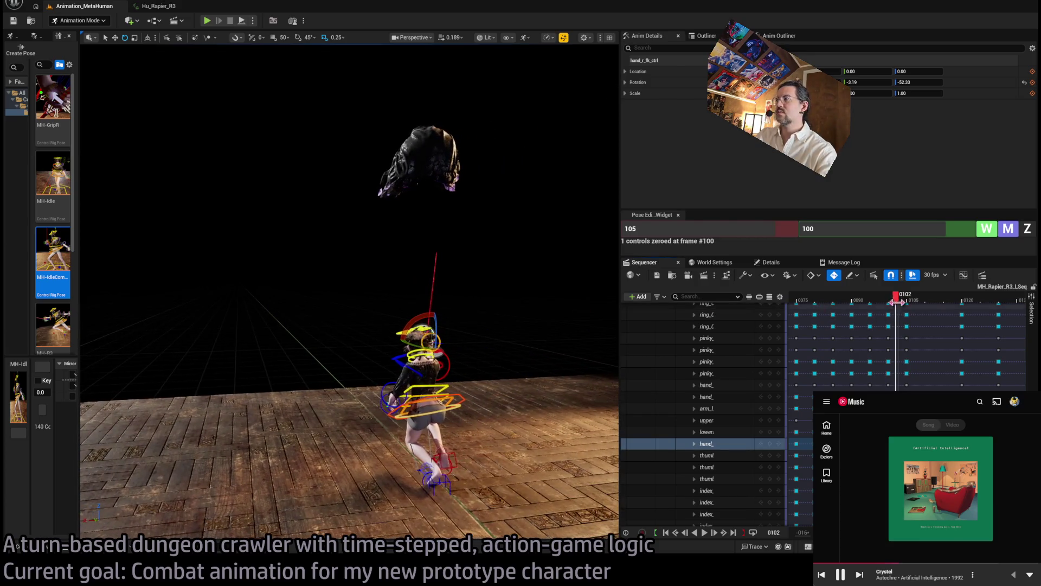
mouse_move(895, 304)
mouse_down()
mouse_move(874, 302)
mouse_move(934, 309)
mouse_move(900, 308)
mouse_move(916, 313)
mouse_up()
drag(347, 293, 277, 293)
mouse_move(916, 303)
mouse_down()
mouse_move(830, 304)
mouse_move(921, 292)
mouse_up()
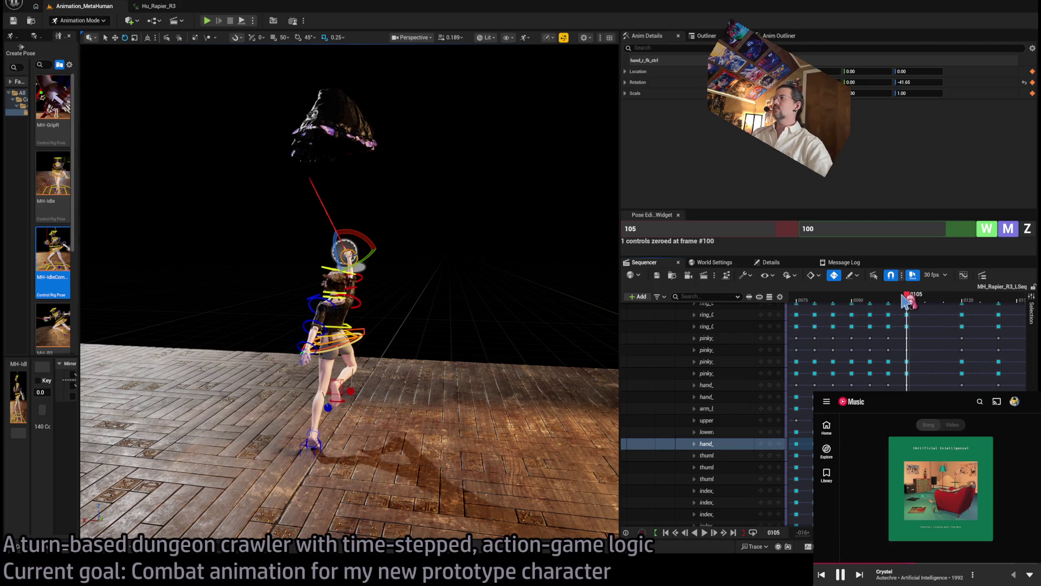
mouse_move(911, 291)
mouse_down()
mouse_move(781, 321)
mouse_move(921, 302)
mouse_move(888, 295)
mouse_move(984, 300)
mouse_move(870, 308)
mouse_move(971, 296)
mouse_move(917, 296)
mouse_up()
key(f)
drag(946, 296, 937, 296)
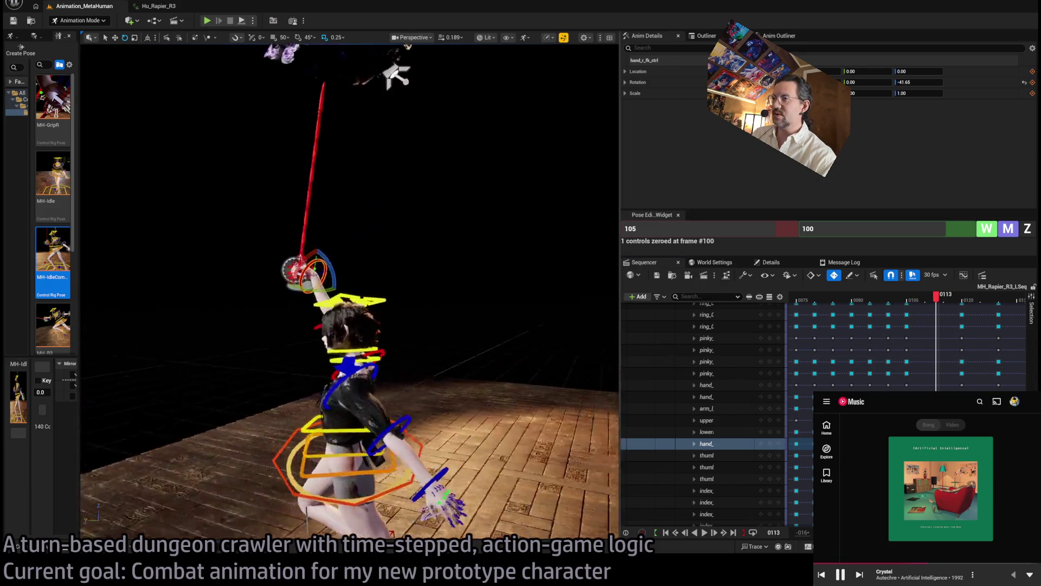
click(963, 298)
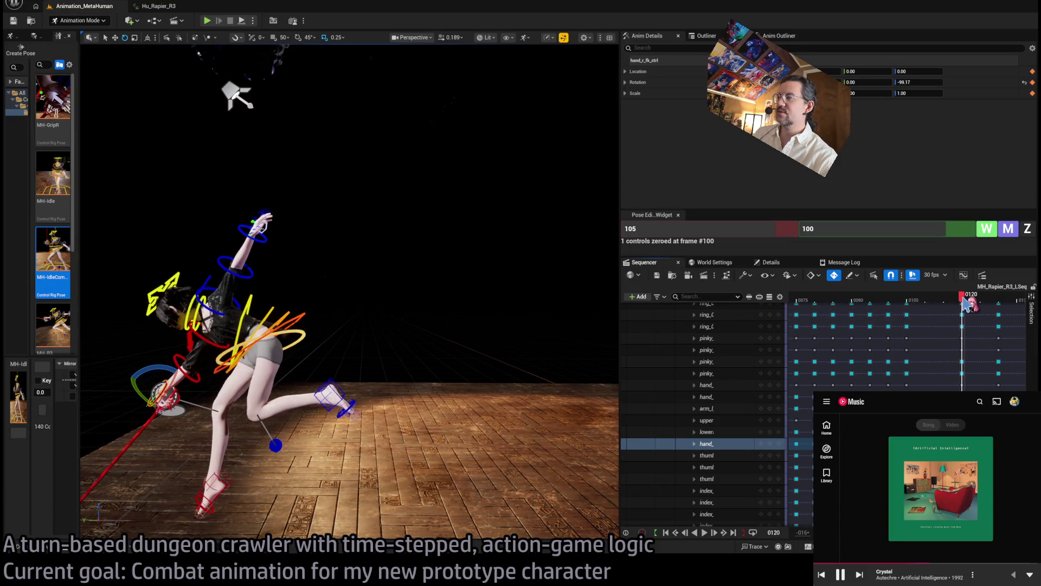
At frame 113, collapse the MetaHuman_ControlRig track and paste the frame 120 lunge pose, then scrub to check.
click(938, 298)
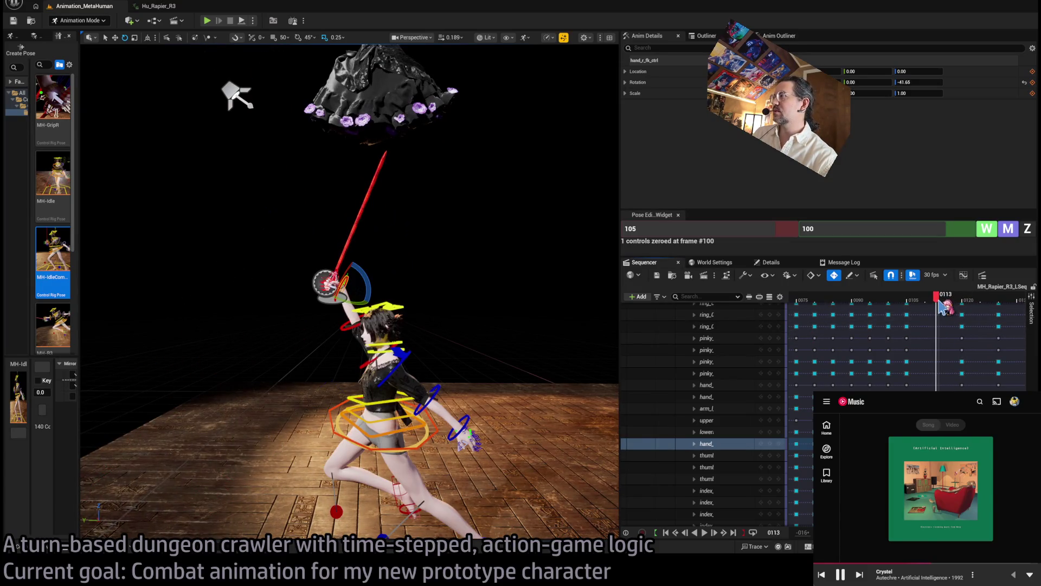
scroll(710, 373, up, 10)
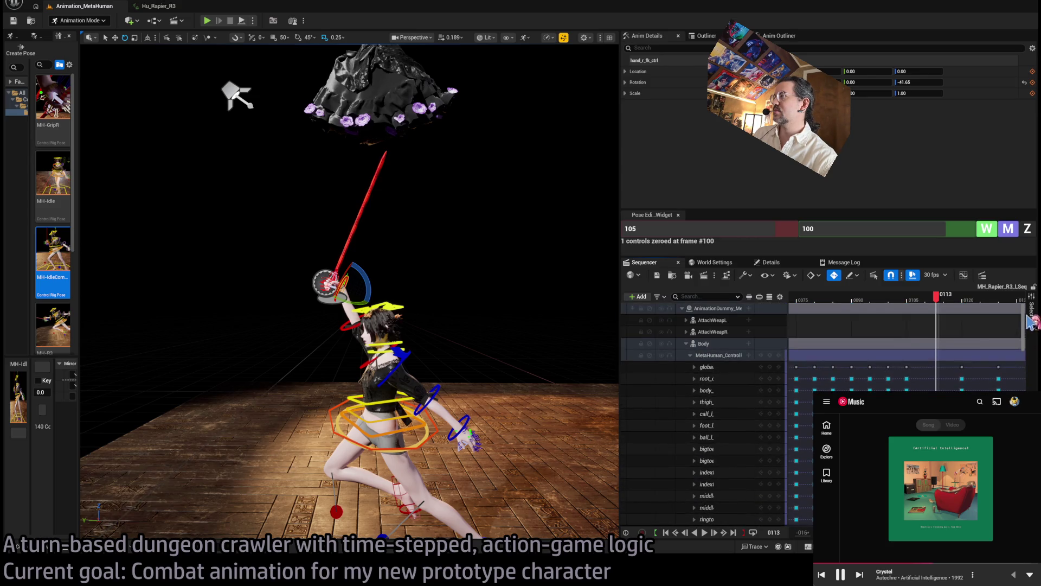
click(690, 356)
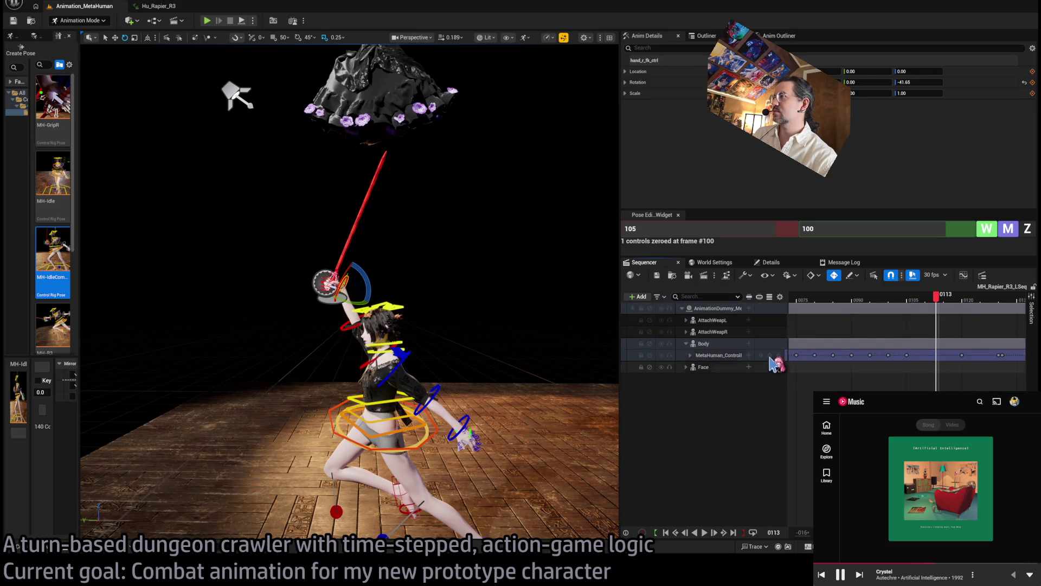
key(s)
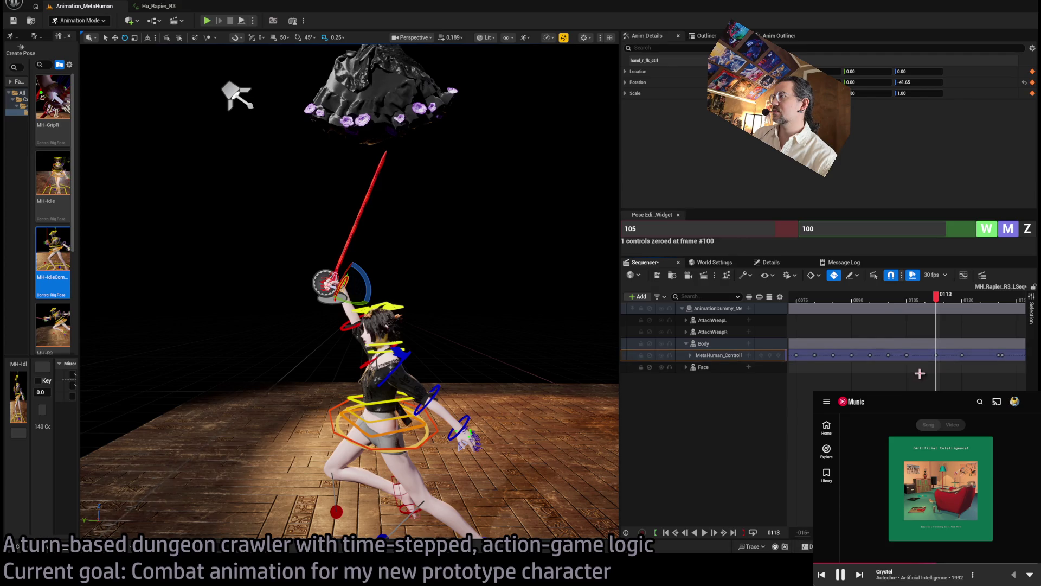
key(ctrl+z)
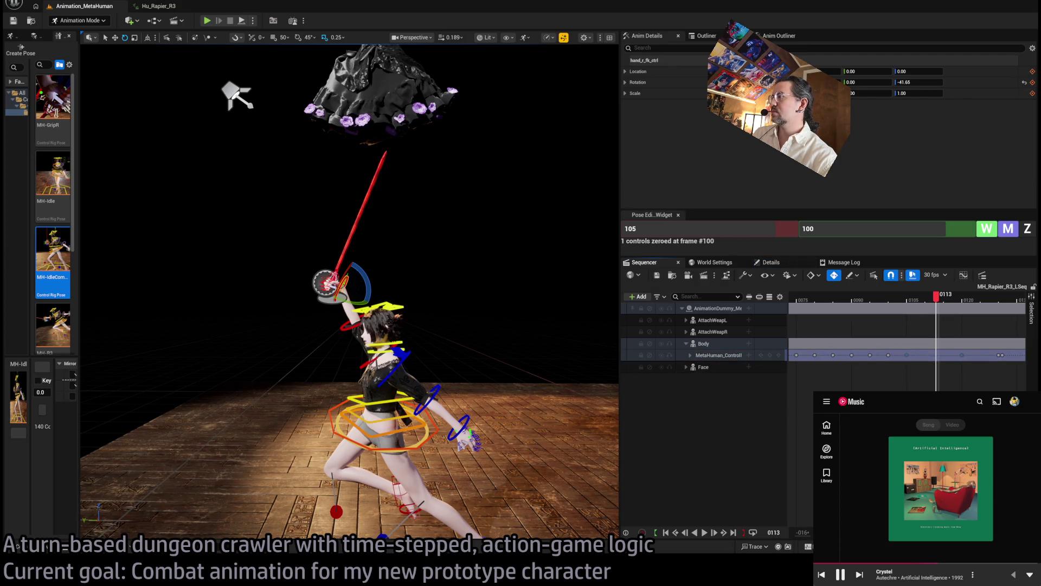
key(ctrl+y)
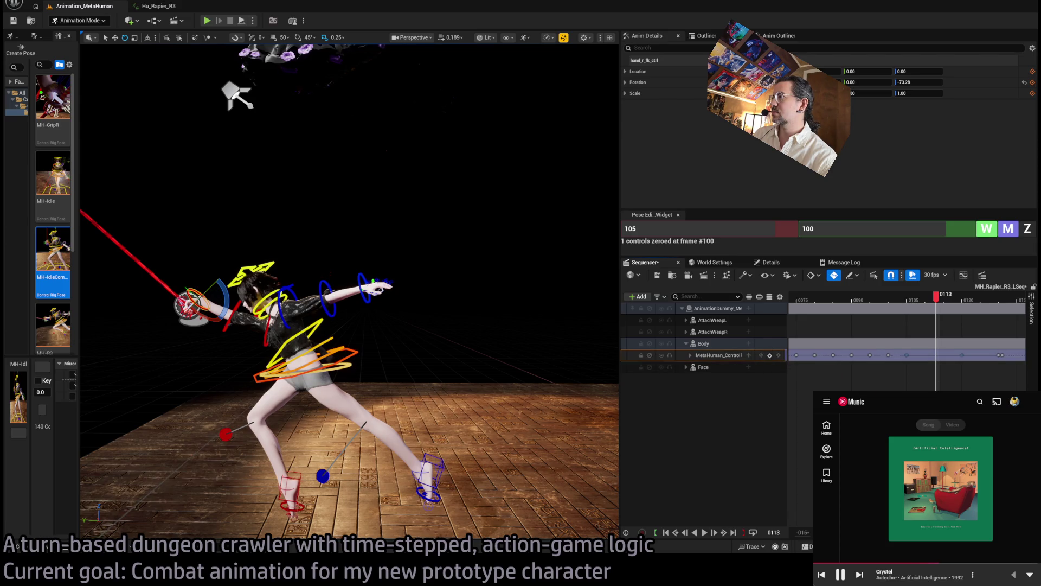
click(908, 355)
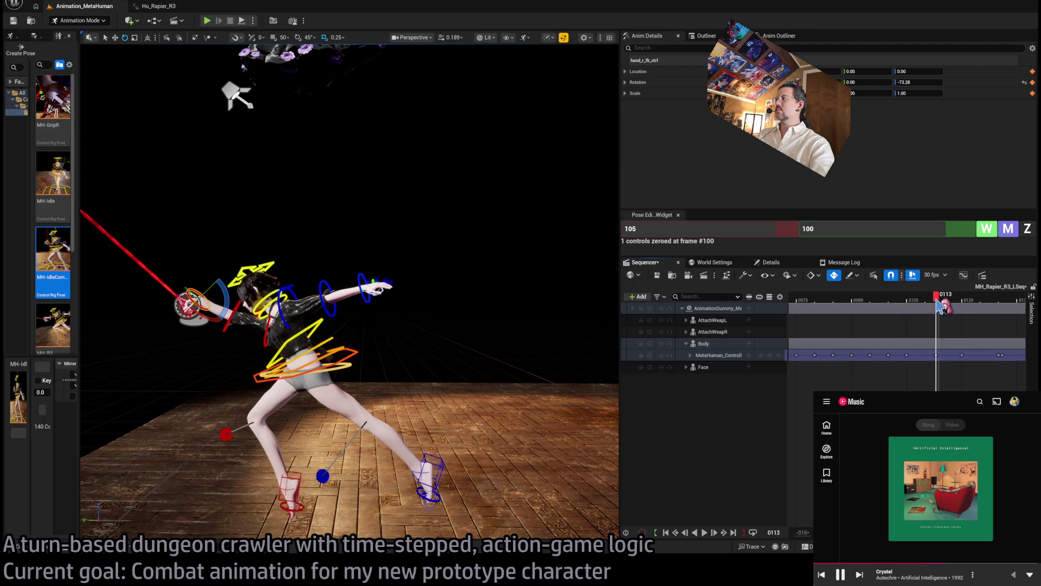
mouse_move(937, 297)
mouse_down()
mouse_move(896, 300)
mouse_move(975, 295)
mouse_move(863, 304)
mouse_move(944, 297)
mouse_up()
Raise the hips with the body control, then frame the left foot and set the pose editor frame to 120.
click(352, 355)
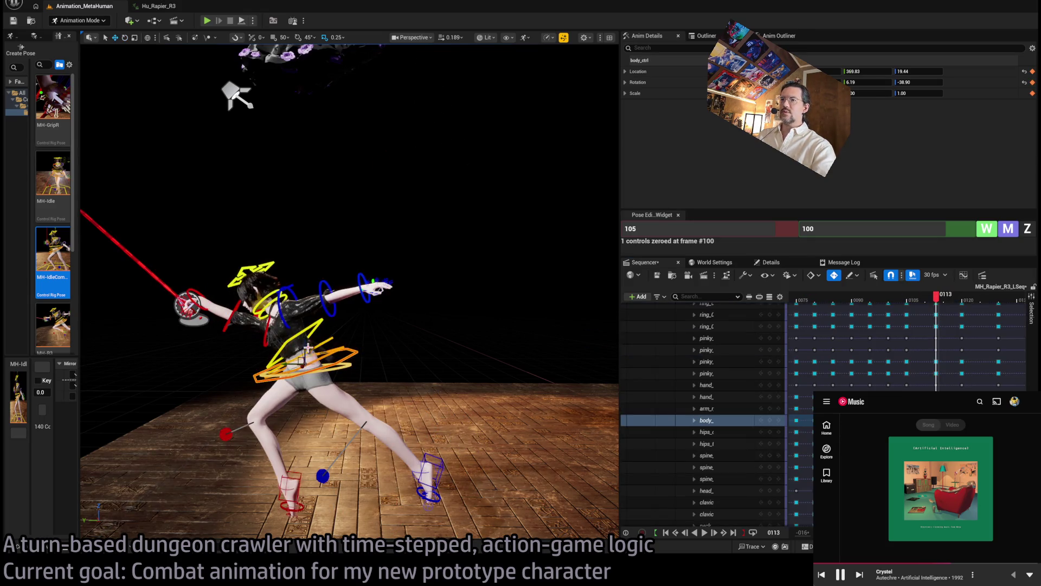
drag(306, 351, 302, 339)
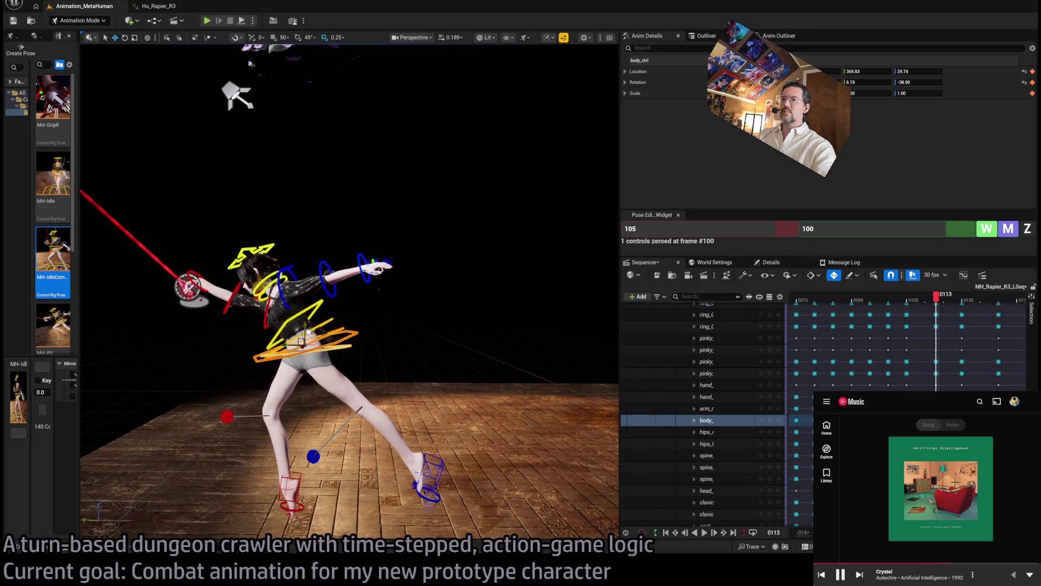
click(432, 453)
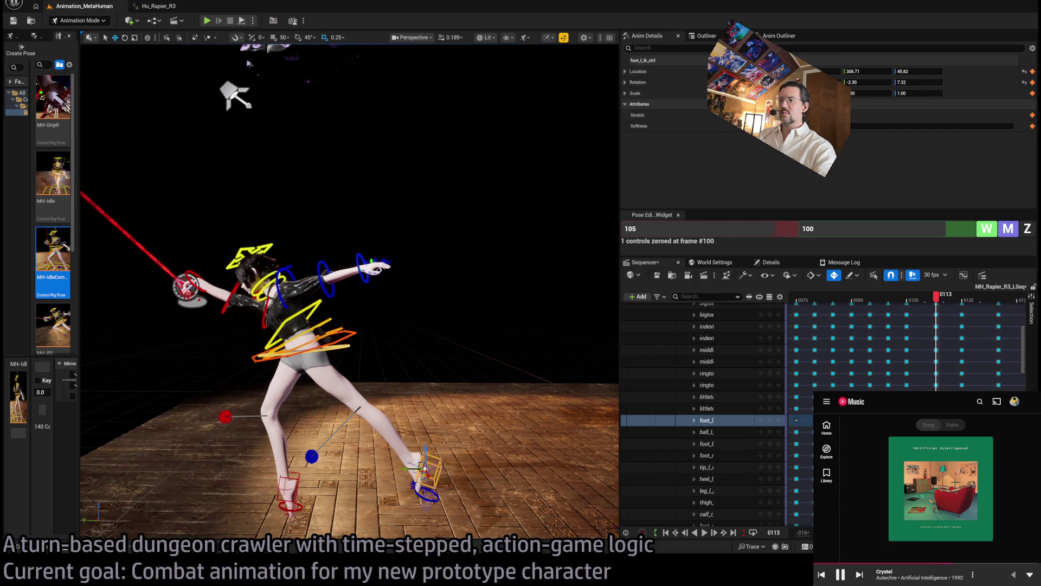
key(f)
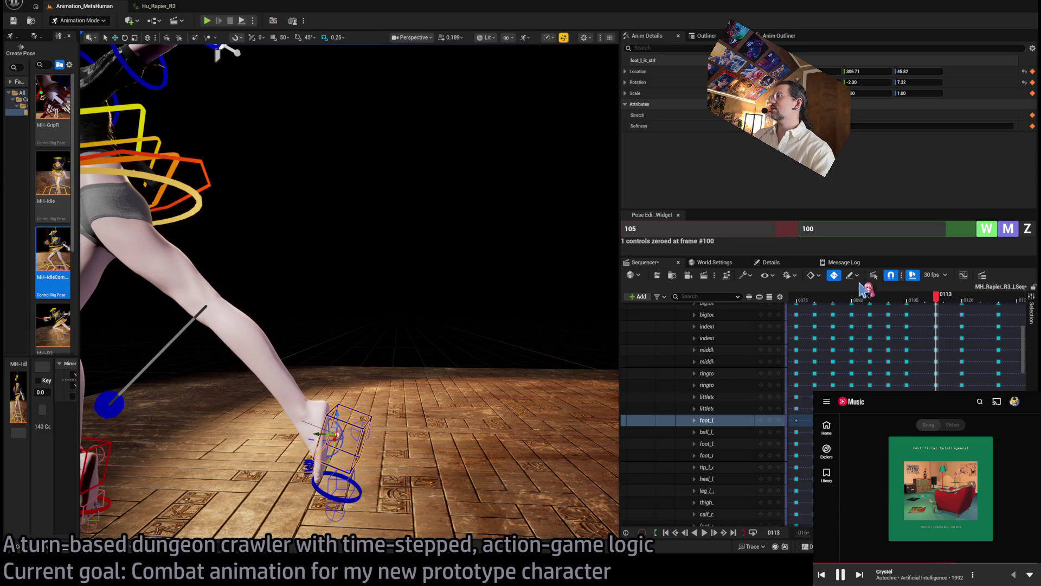
text(113)
click(709, 229)
text(120)
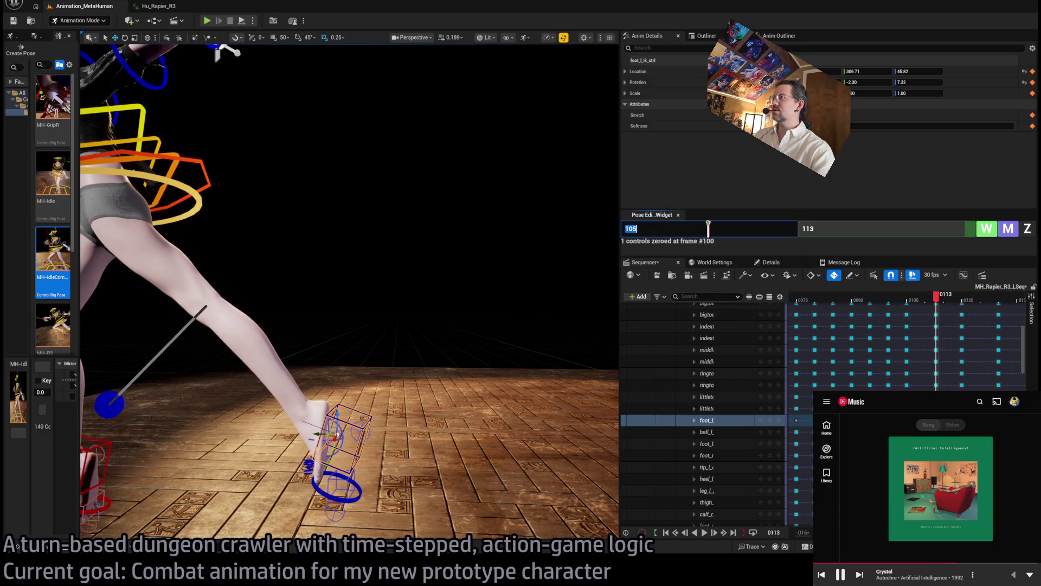
key(Return)
Zero the left foot roll and right foot controls, then scrub back to compare earlier frames.
click(355, 428)
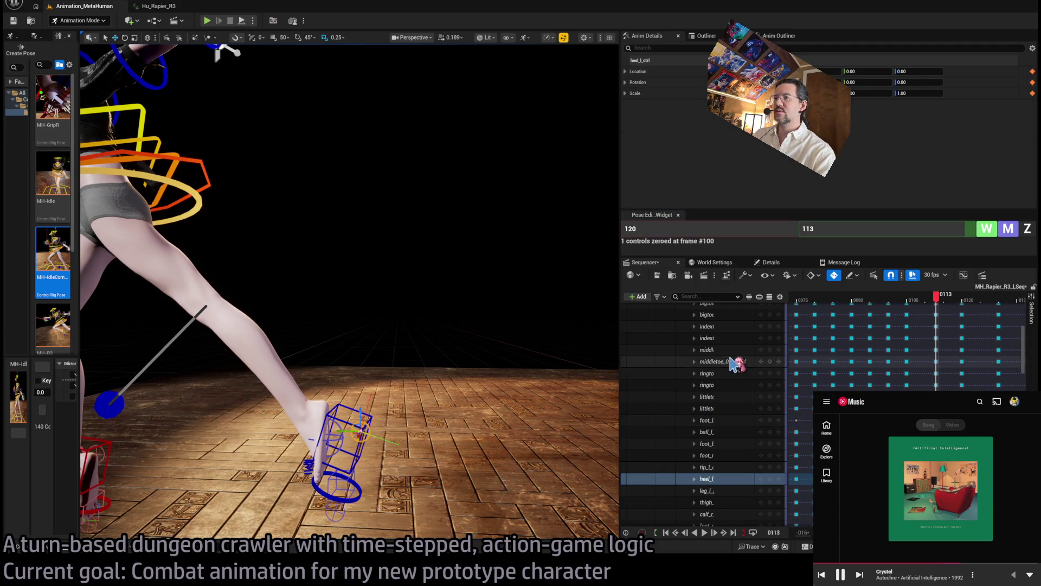
drag(353, 421, 281, 460)
click(535, 429)
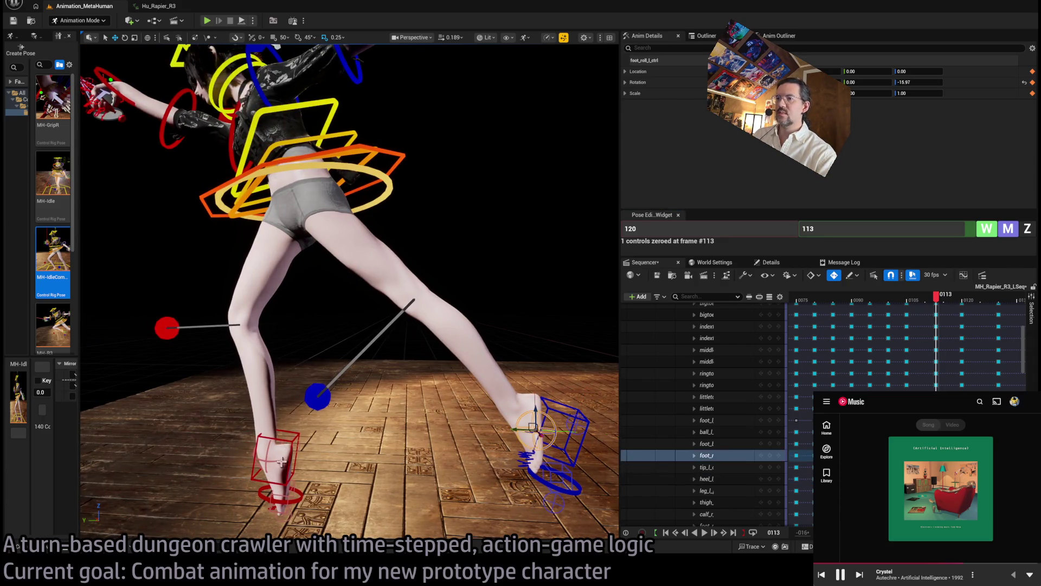
shift+click(266, 459)
key(z)
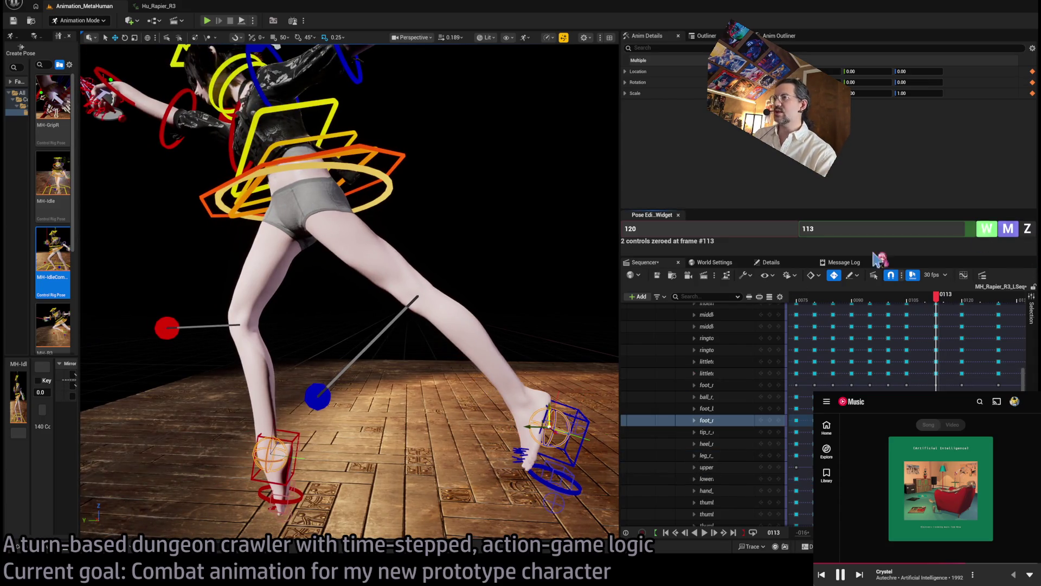
click(576, 416)
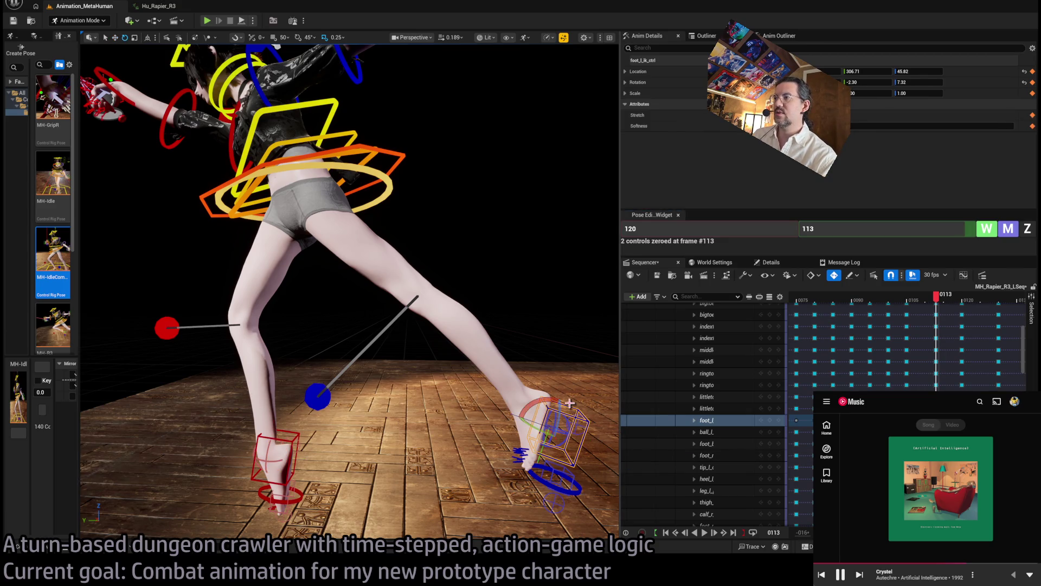
mouse_move(936, 299)
mouse_down()
mouse_move(901, 300)
mouse_move(968, 300)
mouse_move(929, 305)
mouse_up()
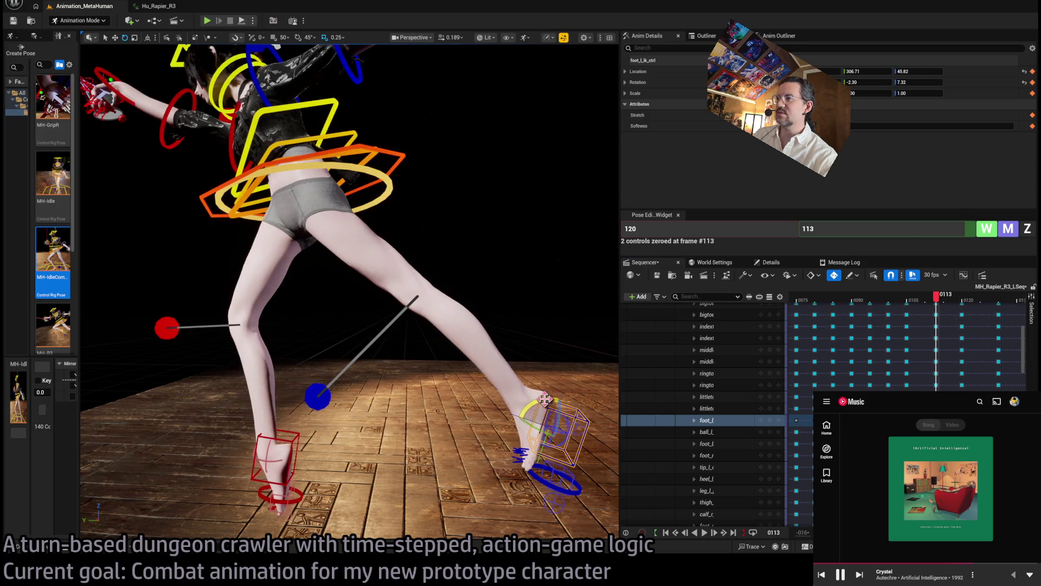
Rotate the left foot flat onto the floor and lift the right foot higher.
mouse_move(552, 410)
mouse_down()
mouse_move(574, 410)
mouse_move(305, 411)
mouse_up()
key(w)
click(286, 440)
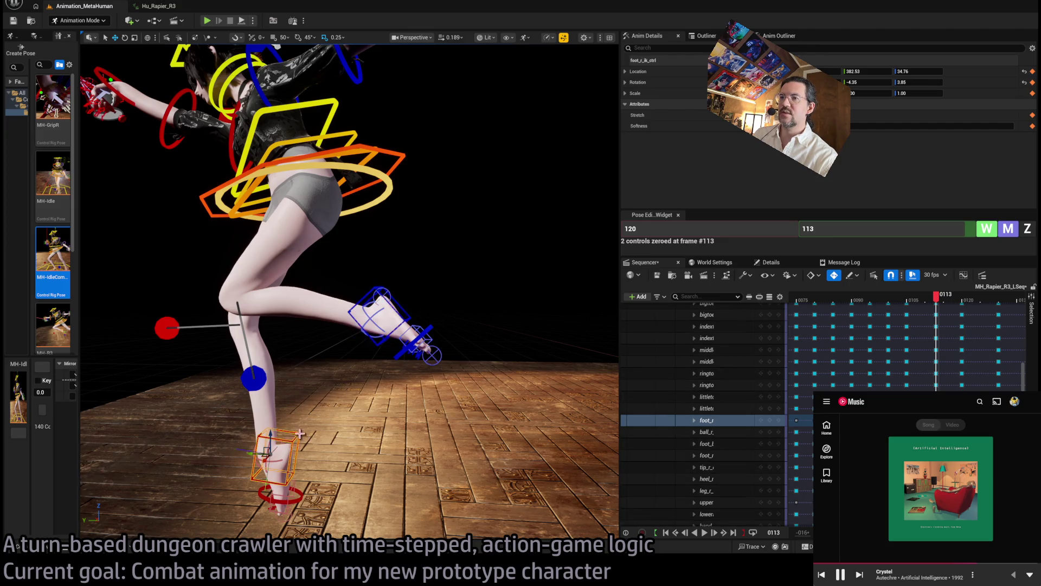
mouse_move(272, 434)
mouse_down()
mouse_move(277, 369)
mouse_move(299, 330)
mouse_up()
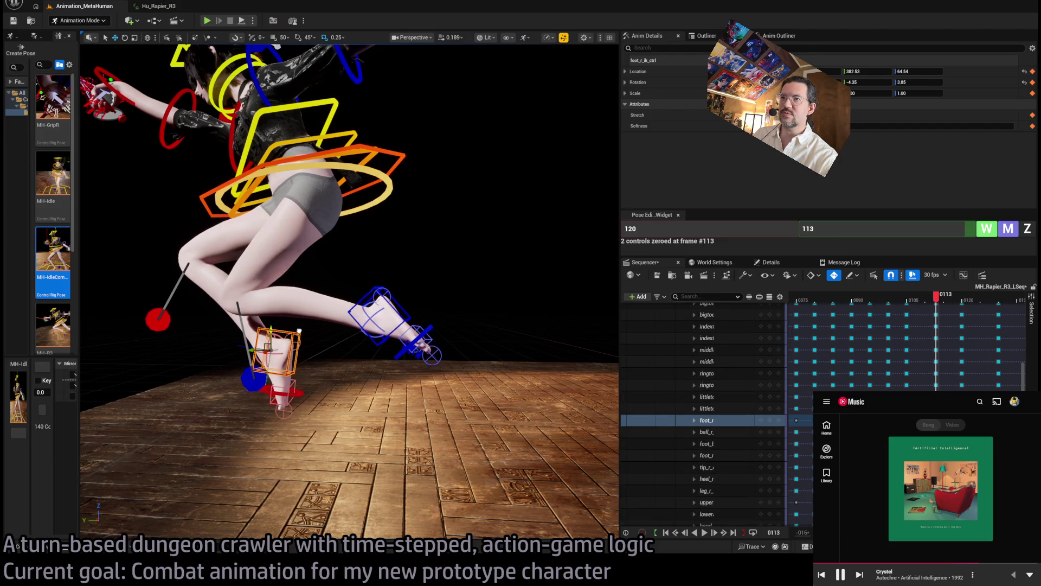
click(398, 313)
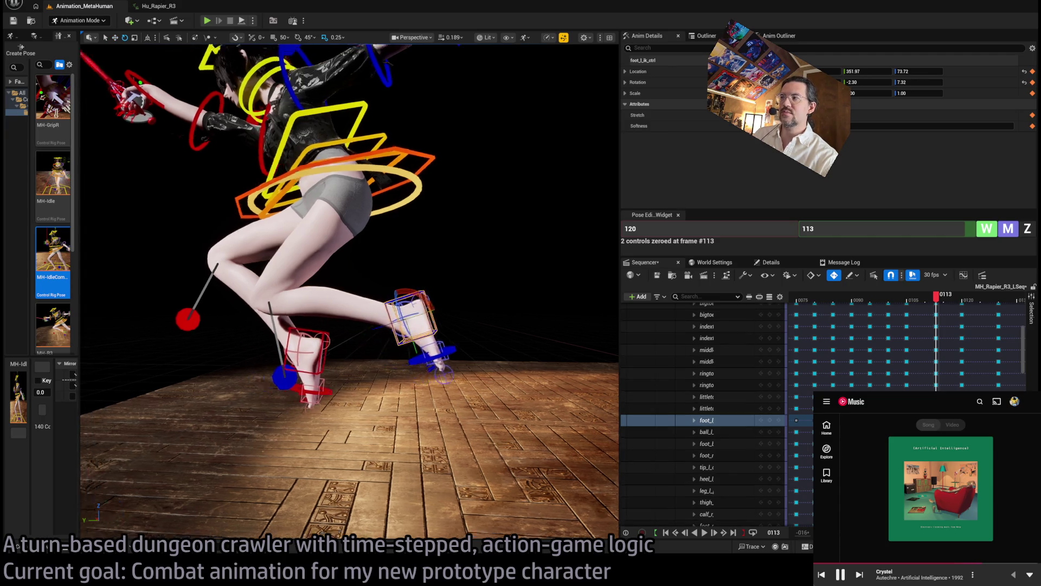
scroll(397, 313, down, 5)
Reposition the left foot at frames 117 and 113, scrub between them, and maximize the music player.
mouse_move(936, 298)
mouse_down()
mouse_move(959, 307)
mouse_move(979, 297)
mouse_move(955, 303)
mouse_up()
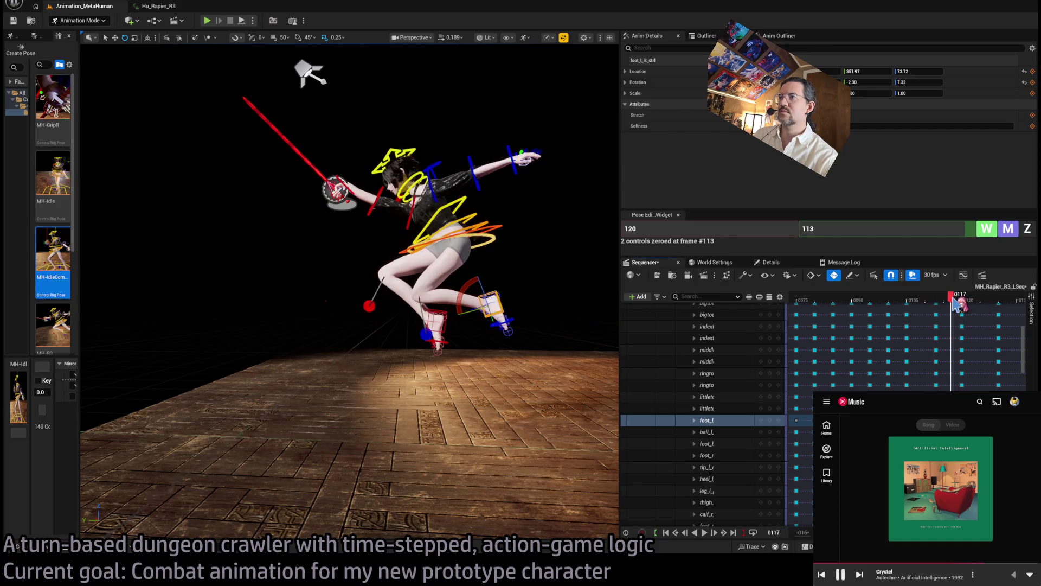
key(w)
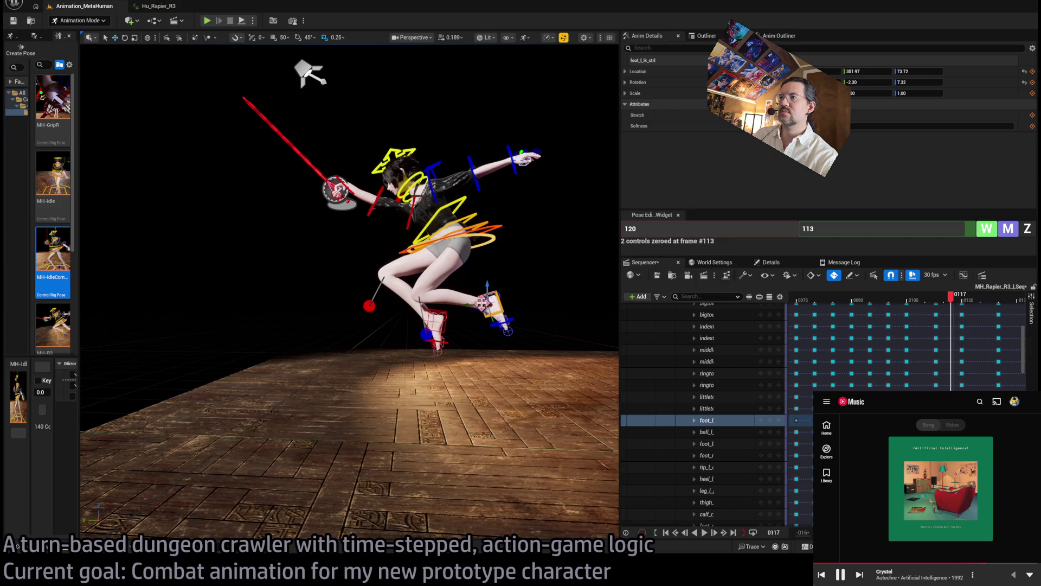
drag(480, 299, 521, 302)
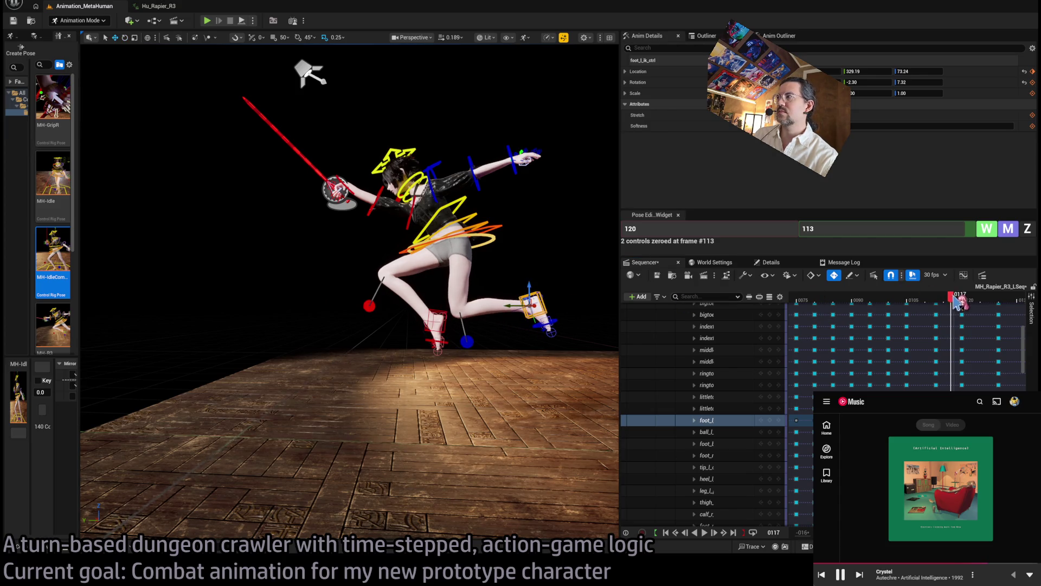
drag(958, 307, 936, 301)
drag(481, 305, 516, 303)
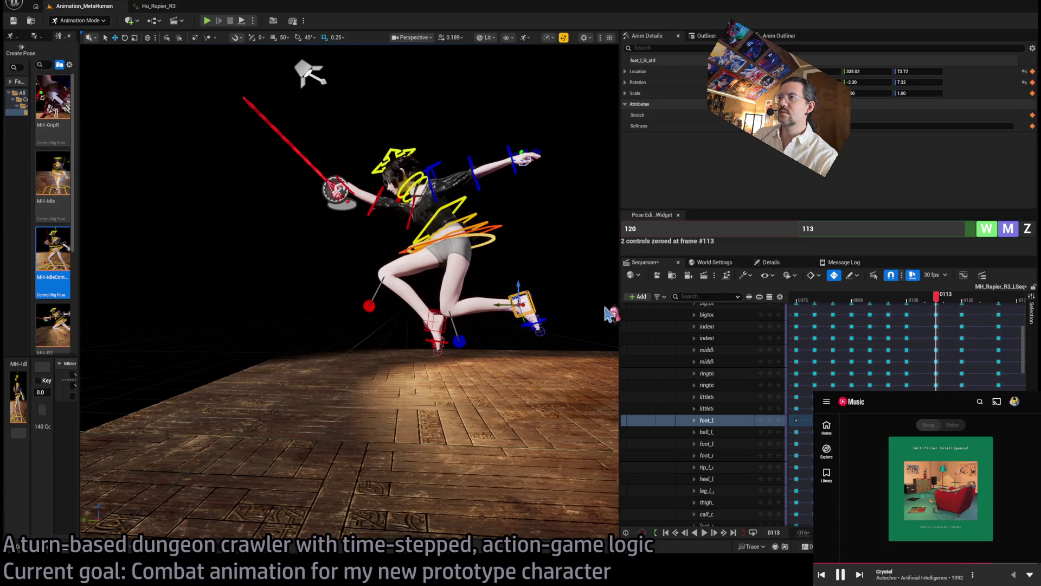
key(e)
mouse_move(937, 302)
mouse_down()
mouse_move(902, 304)
mouse_move(962, 312)
mouse_move(976, 303)
mouse_move(941, 307)
mouse_up()
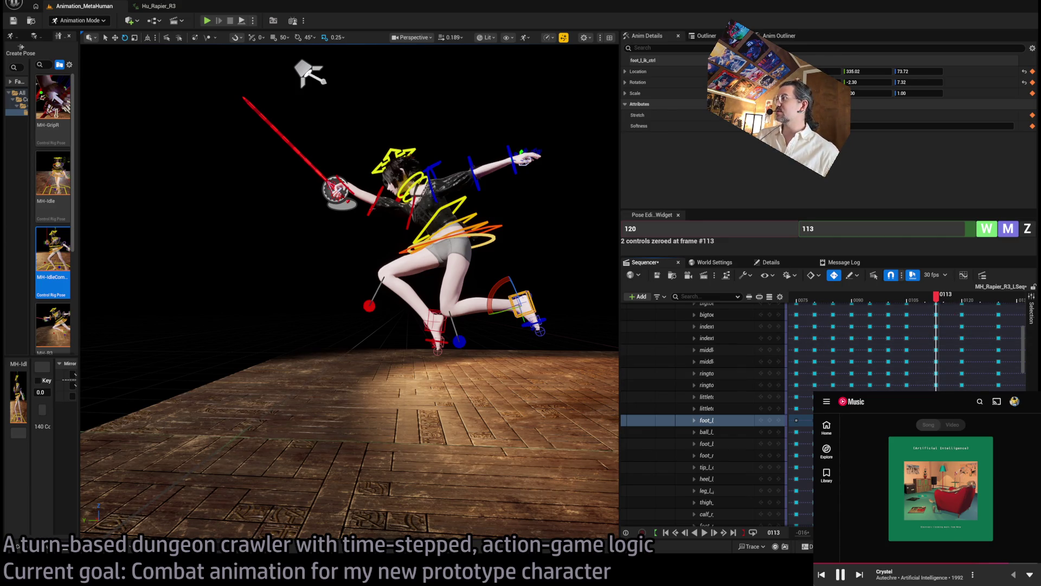
key(super+Up)
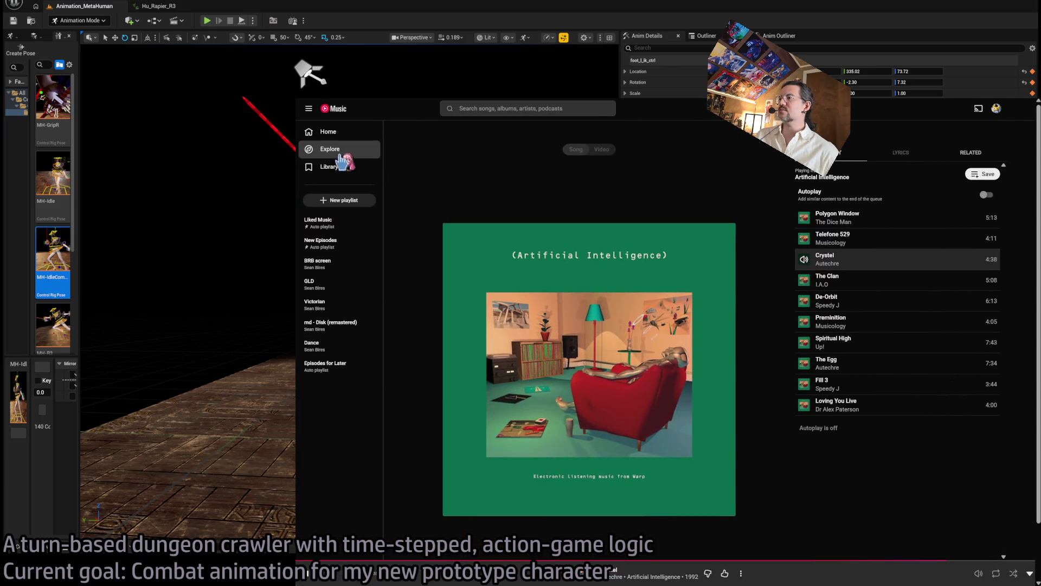
Search for Warp Records' Artificial Intelligence, open its Wikipedia compilation article and scroll down to the track listing.
key(ctrl+t)
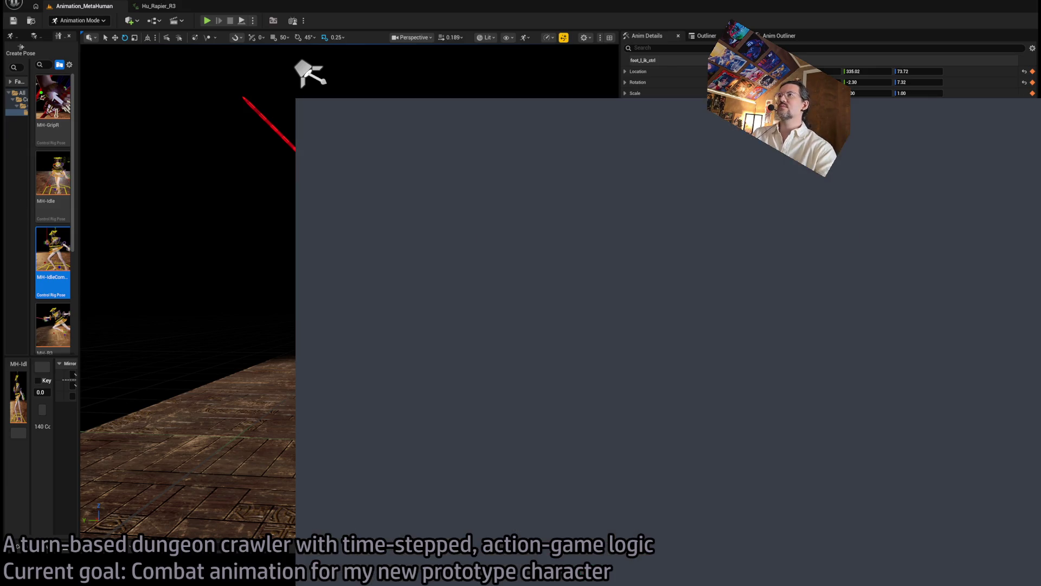
text(arp records artifici)
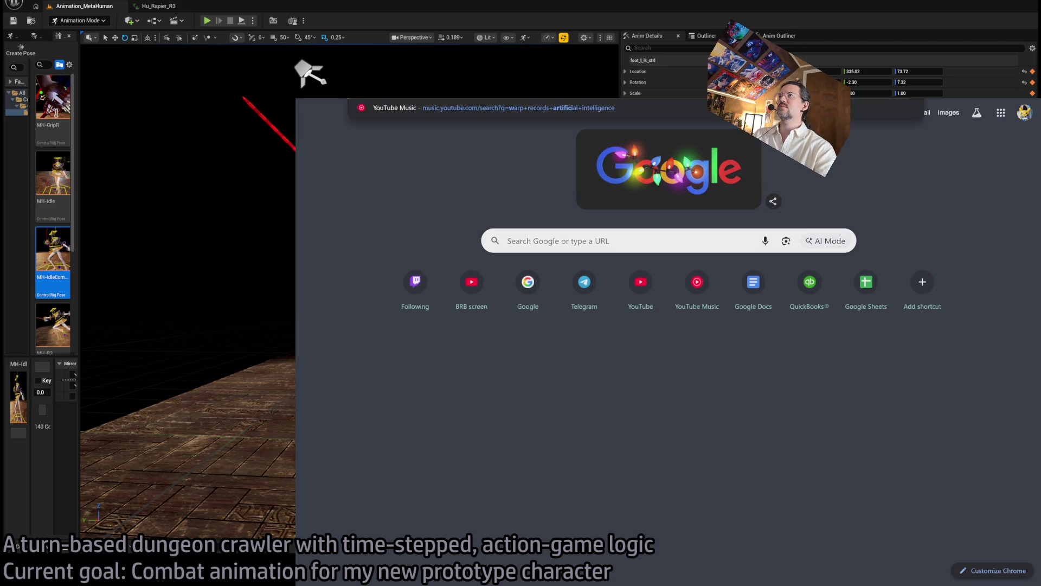
text(n)
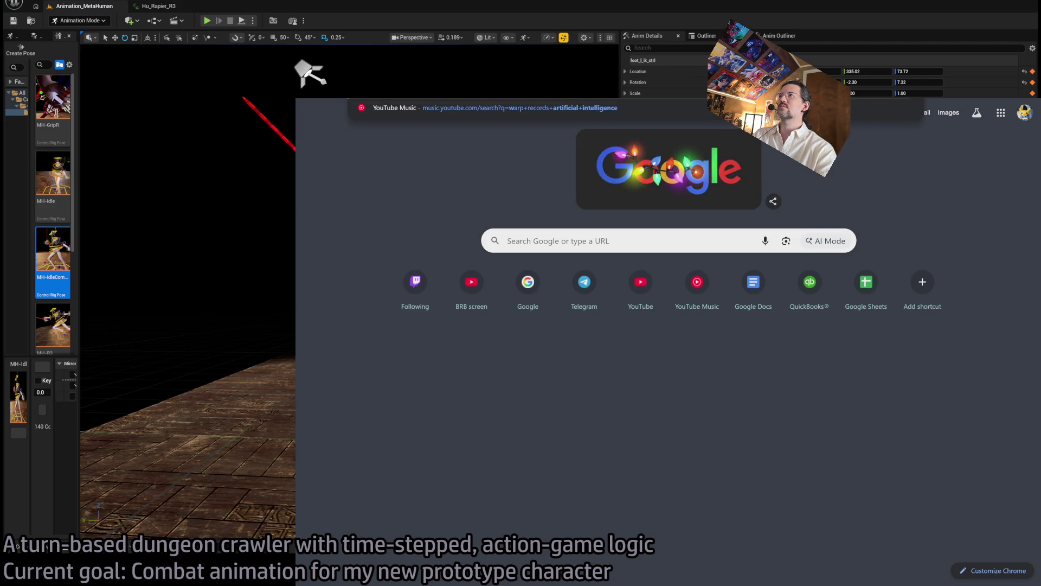
key(Return)
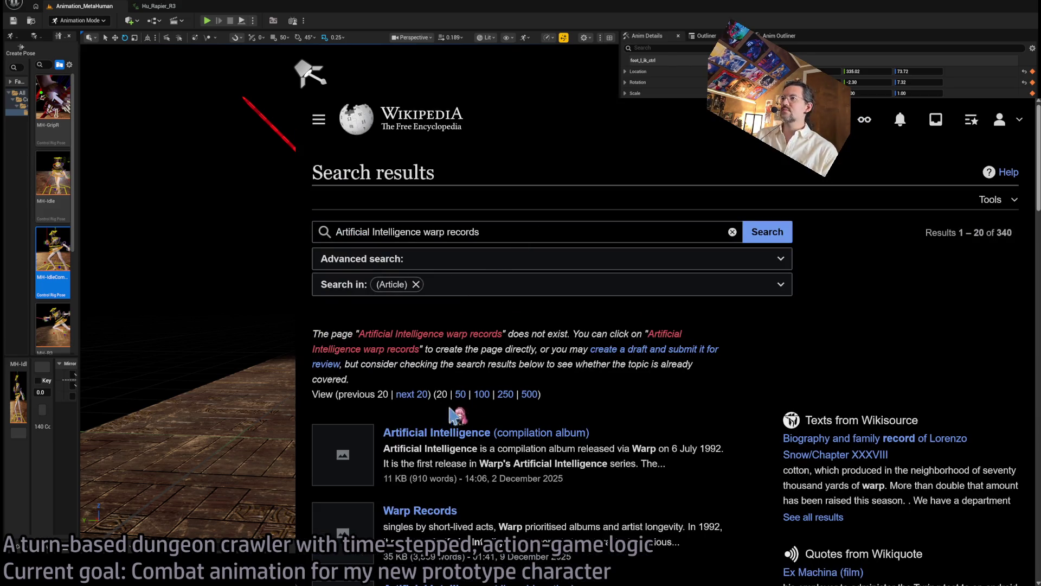
click(456, 434)
scroll(656, 407, down, 2)
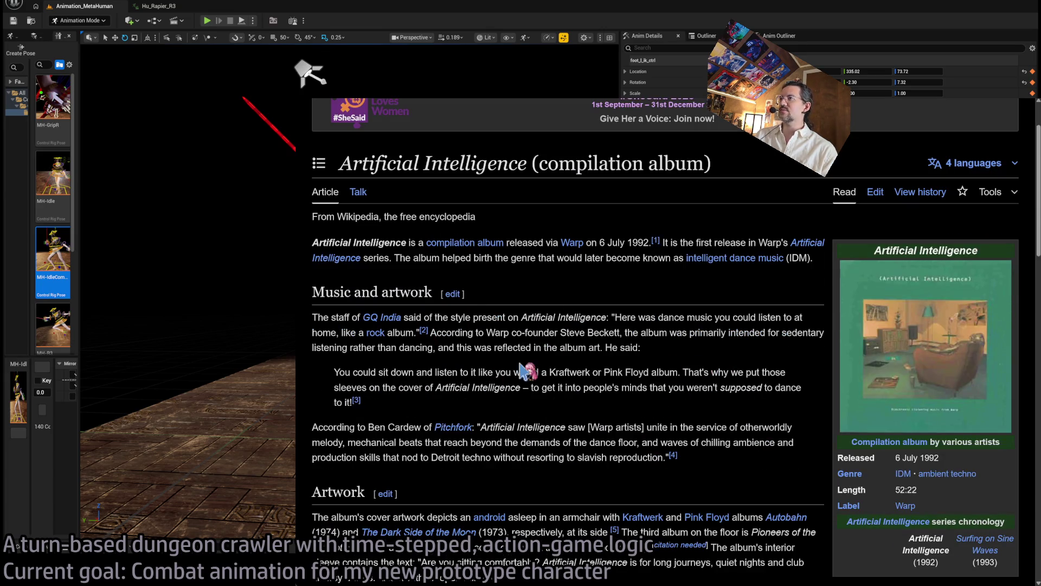
mouse_move(400, 252)
mouse_down()
mouse_move(582, 258)
mouse_move(517, 259)
mouse_up()
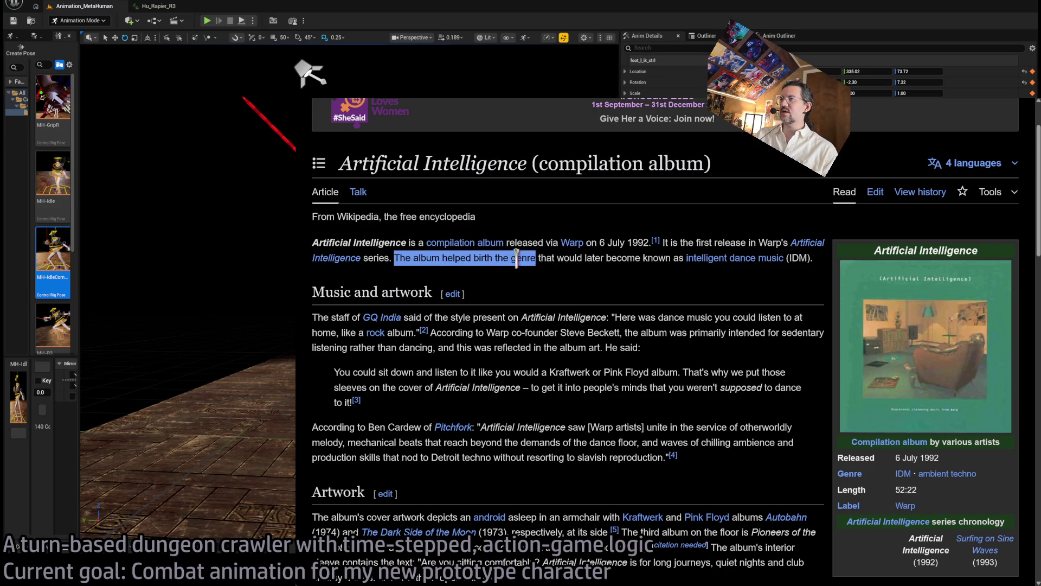
click(554, 273)
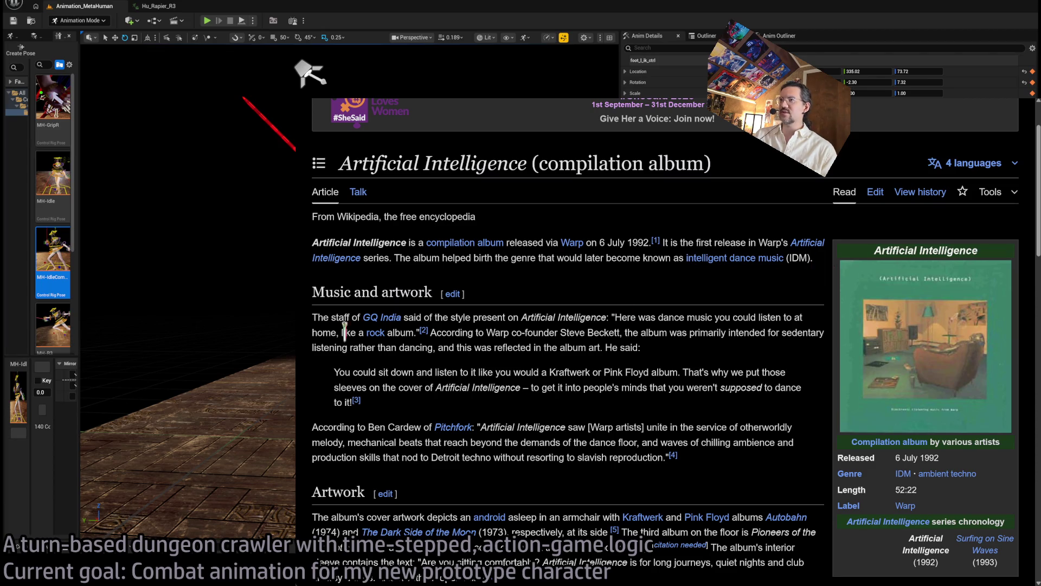
scroll(526, 342, down, 7)
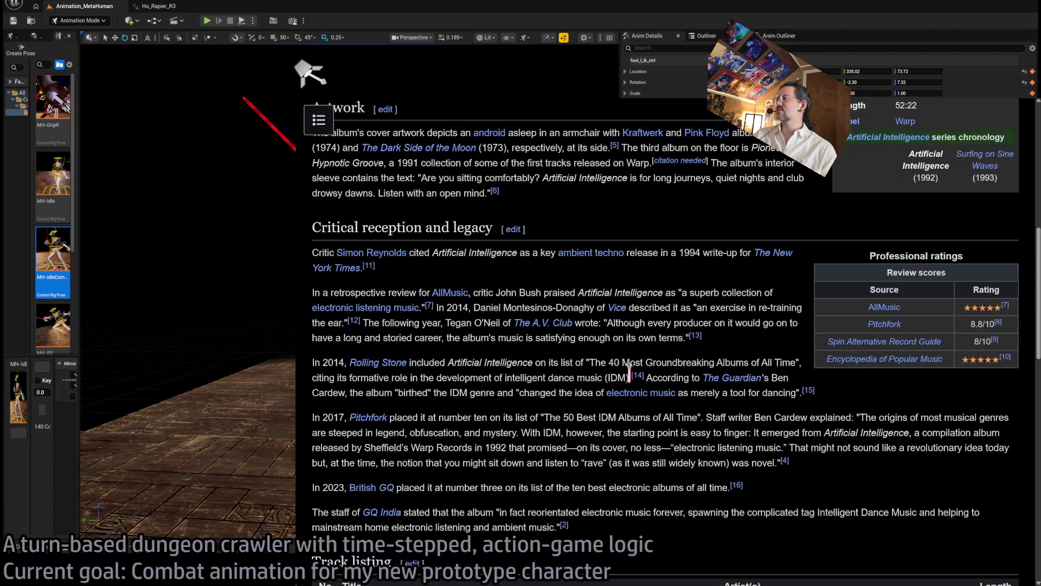
scroll(685, 301, down, 4)
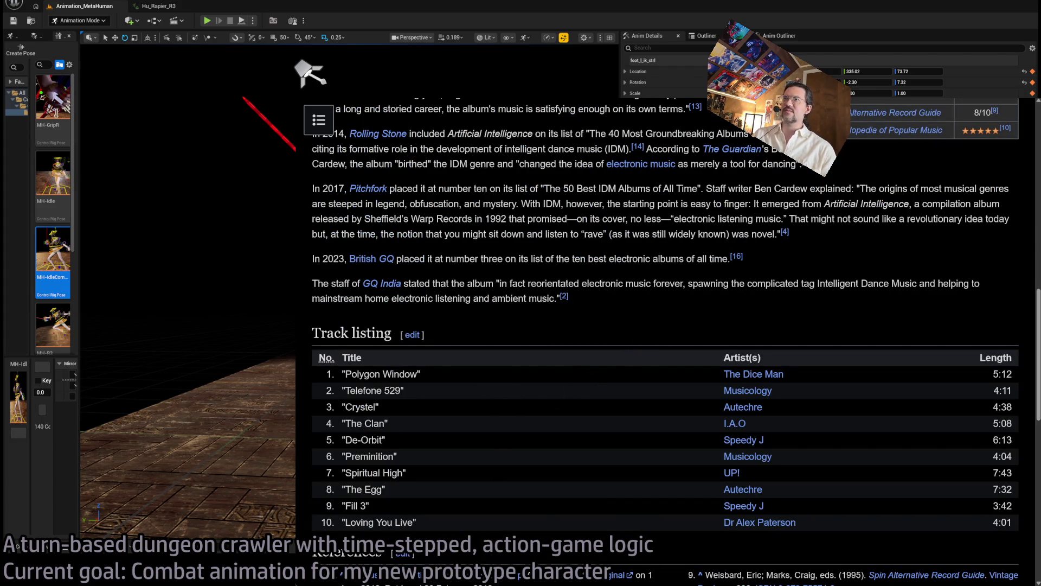
key(ctrl+Tab)
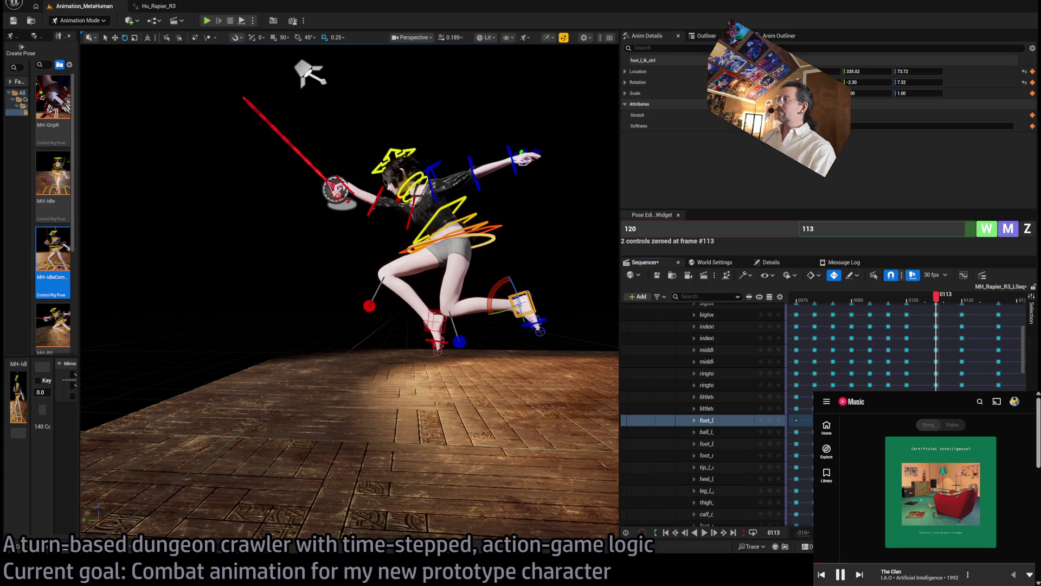
Open the Artificial Intelligence album page in the music player, then return to the now-playing view.
mouse_move(911, 410)
mouse_down()
mouse_move(911, 328)
mouse_move(912, 409)
mouse_up()
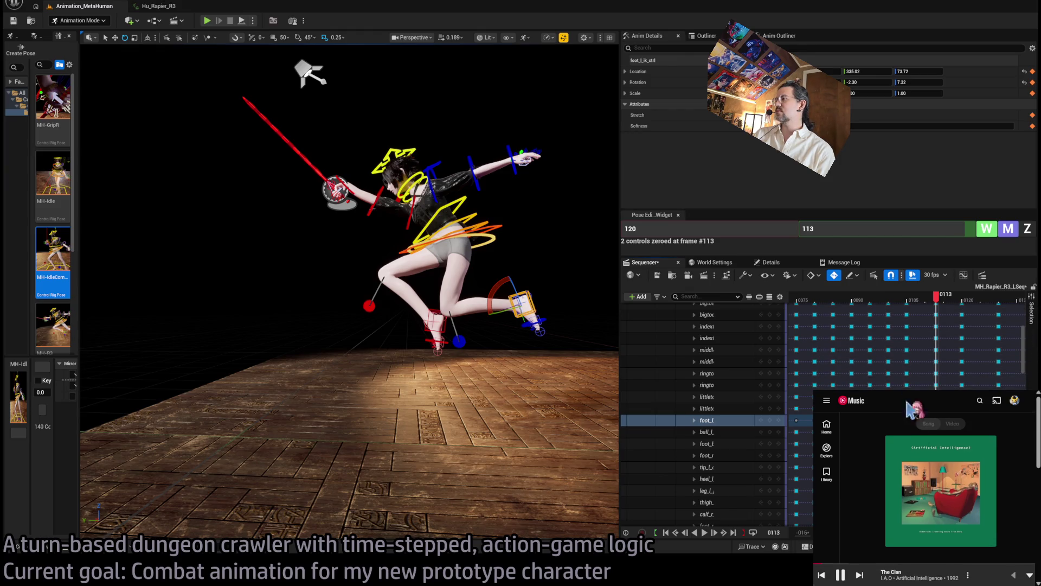
click(989, 577)
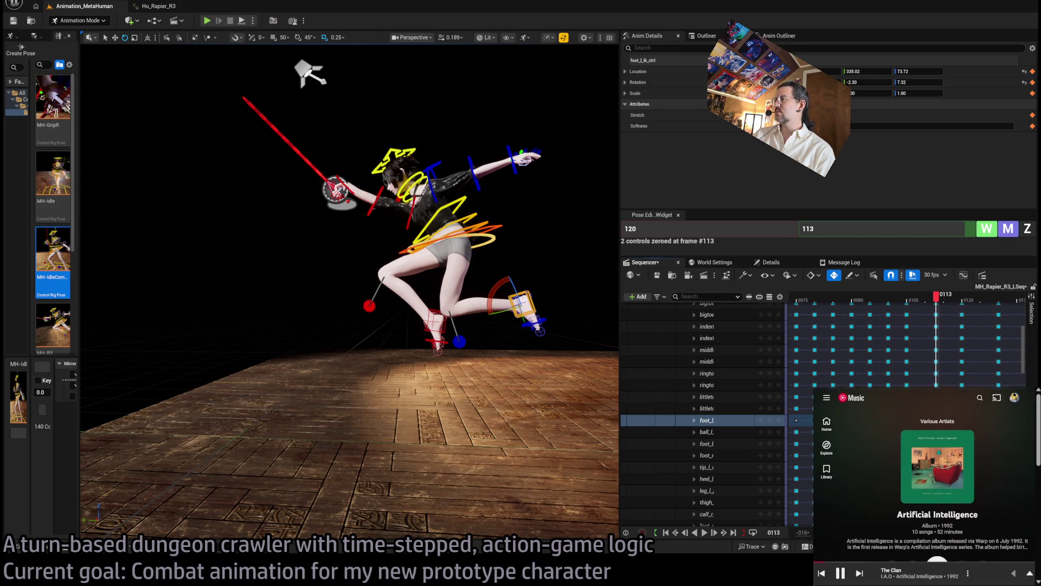
click(1030, 574)
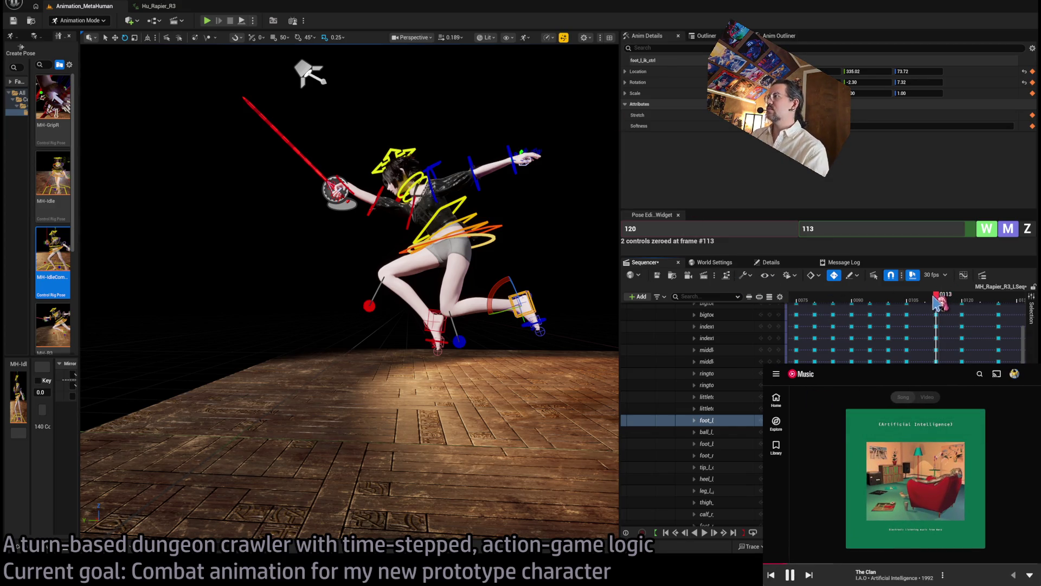
Scrub the sequence to frame 99, select upperarm_r_fk_ctrl and focus the camera on it.
mouse_move(938, 296)
mouse_down()
mouse_move(900, 309)
mouse_move(979, 313)
mouse_move(943, 314)
mouse_up()
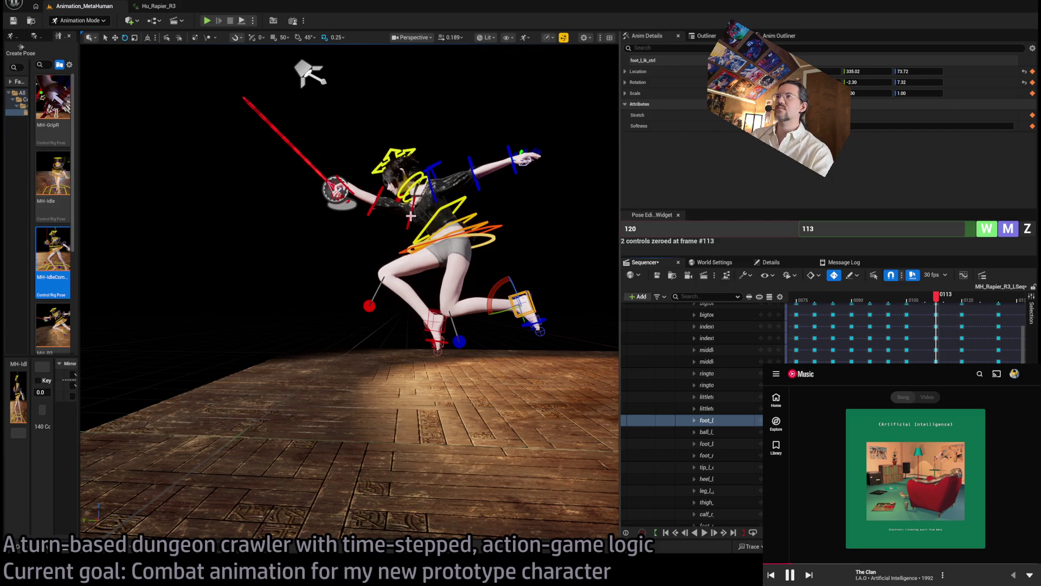
click(373, 198)
key(f)
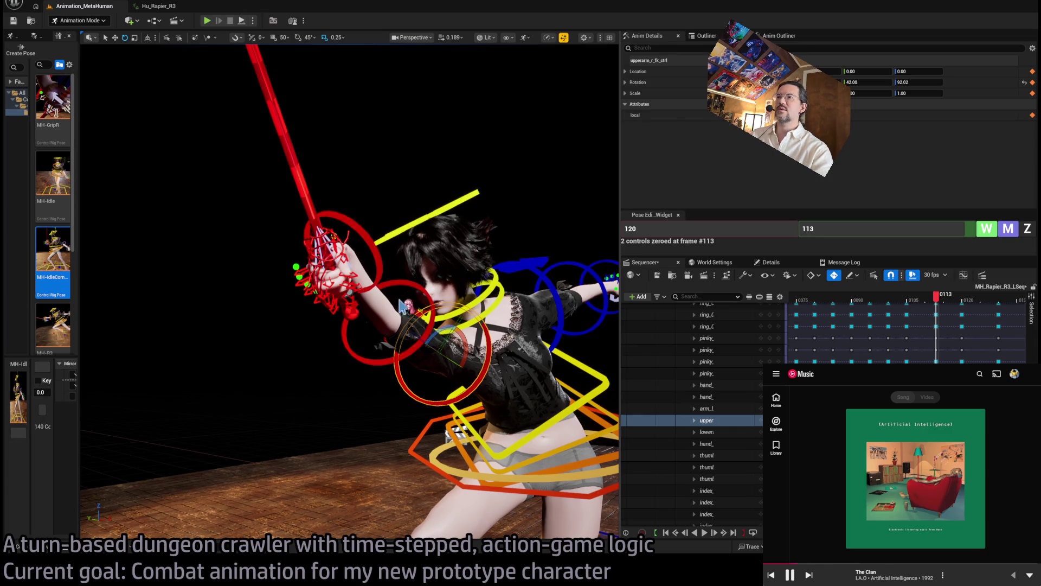
Rotate the sword arm down toward the hip in world space and turn the hand to swing the rapier upward.
click(147, 38)
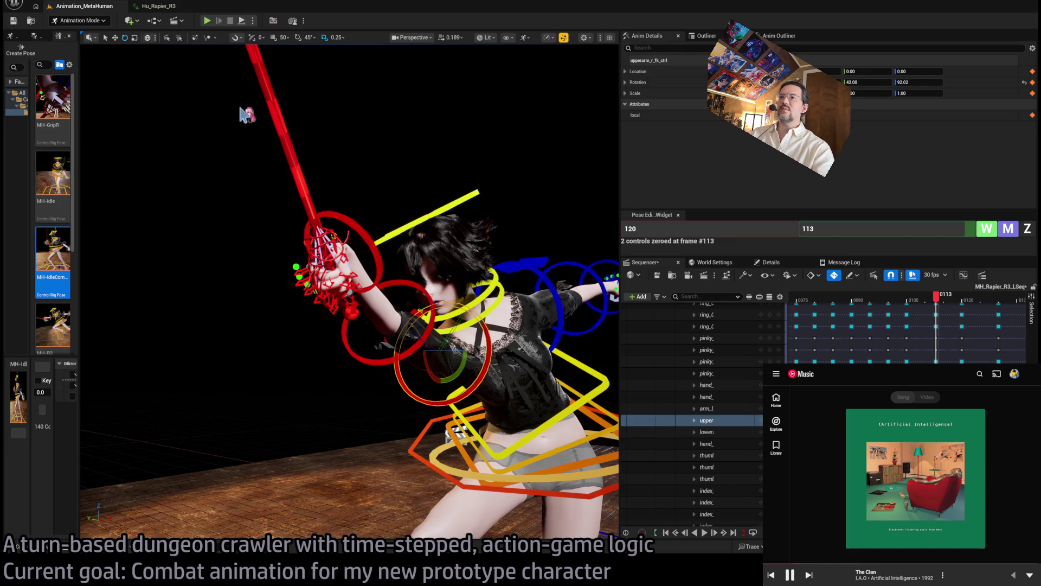
drag(435, 373, 417, 384)
click(417, 383)
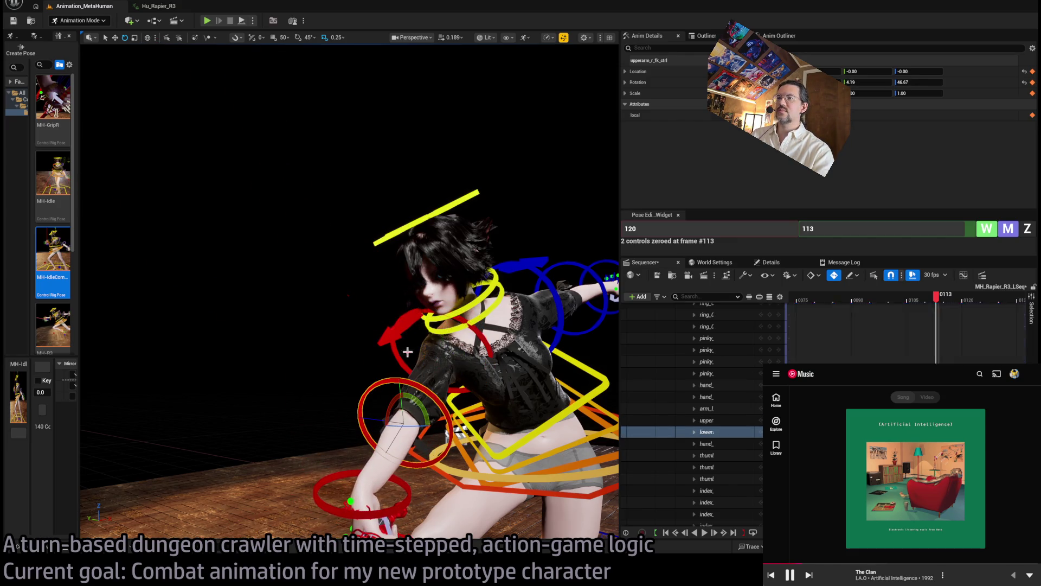
click(147, 38)
mouse_move(397, 398)
mouse_down()
mouse_move(367, 363)
mouse_move(407, 402)
mouse_up()
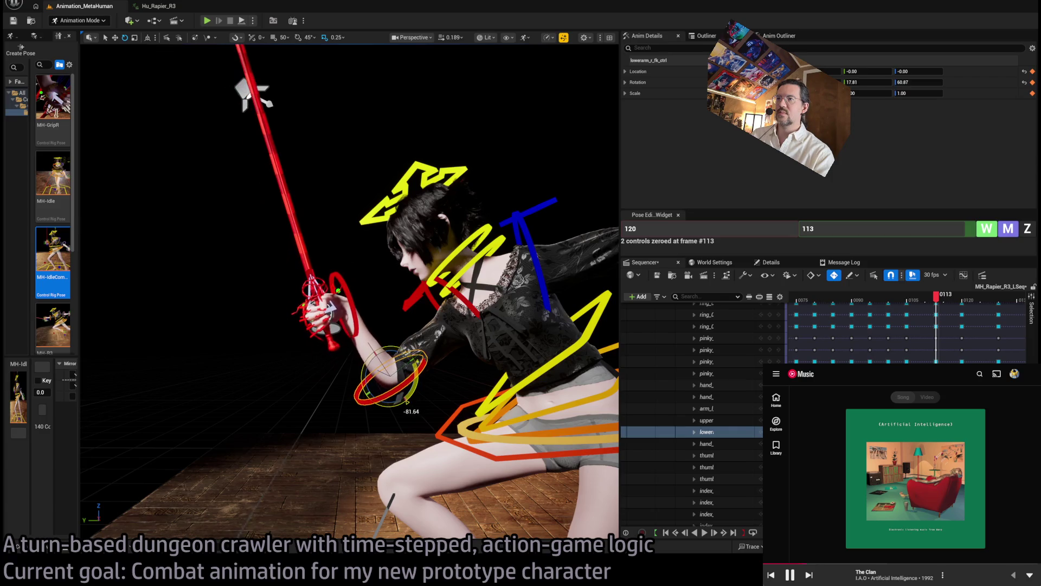
click(351, 299)
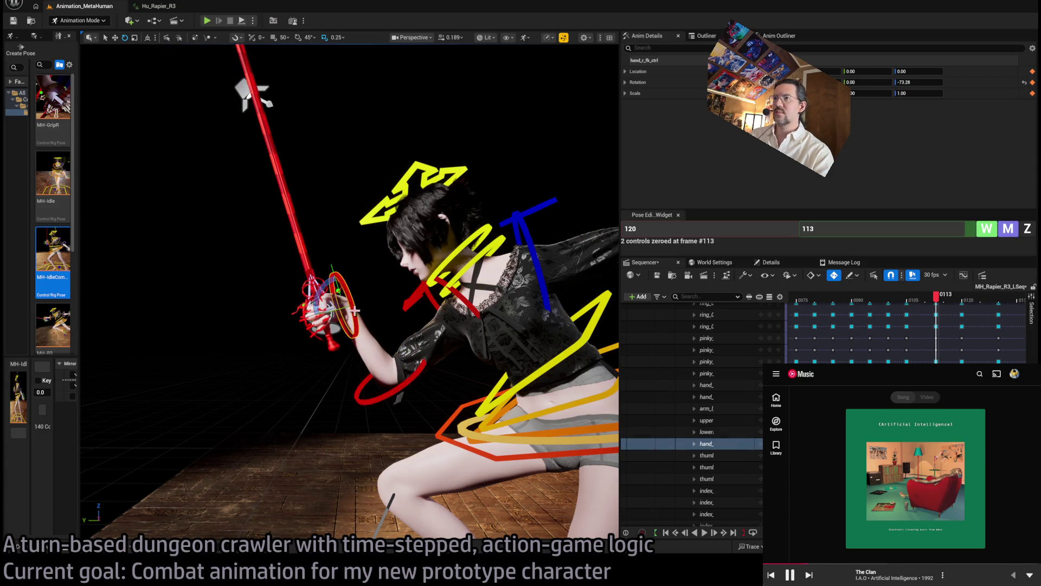
drag(342, 303, 375, 282)
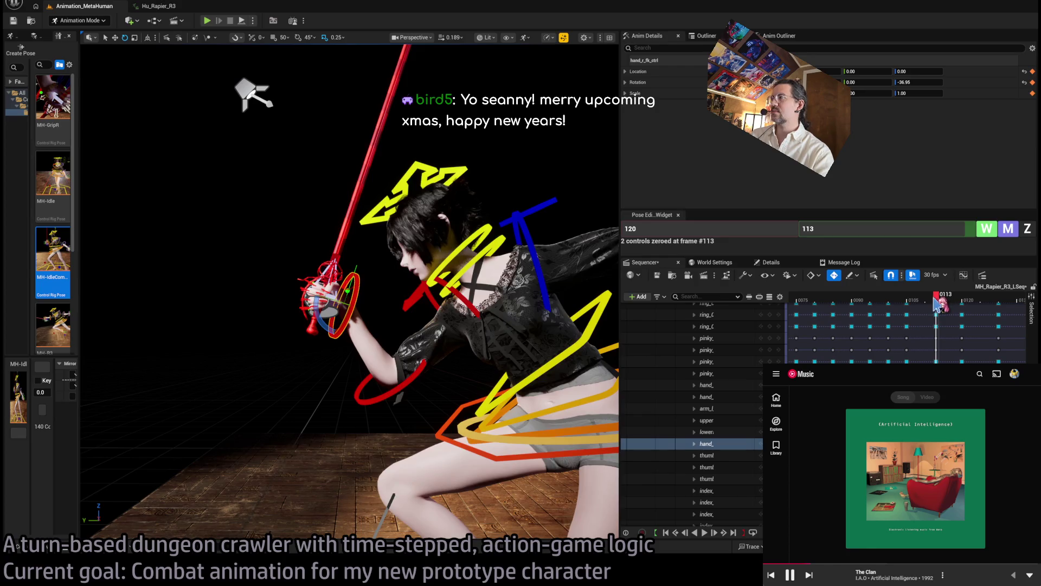
drag(937, 305, 973, 297)
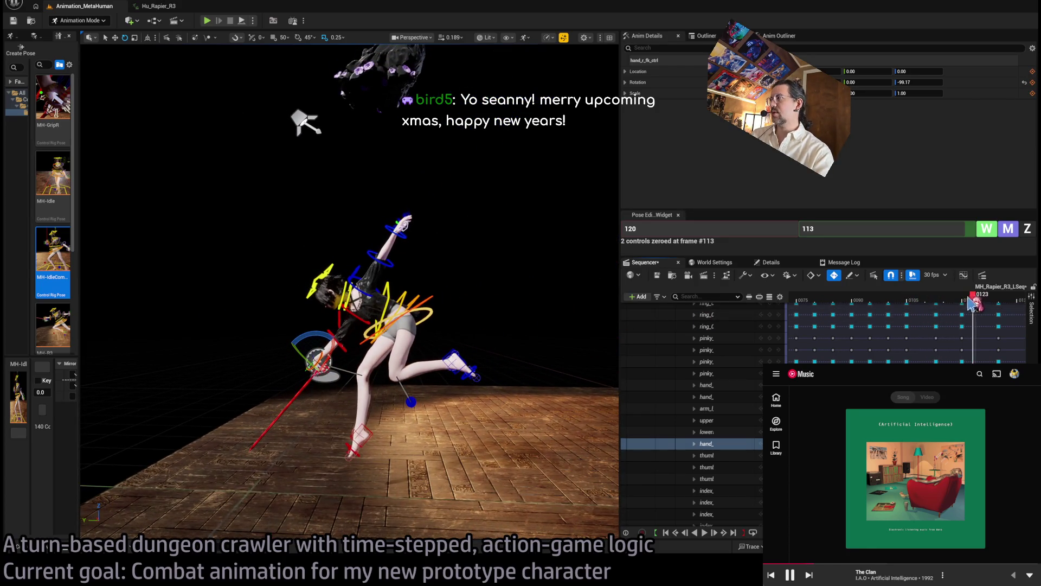
mouse_move(974, 304)
mouse_down()
mouse_move(934, 305)
mouse_move(944, 306)
mouse_up()
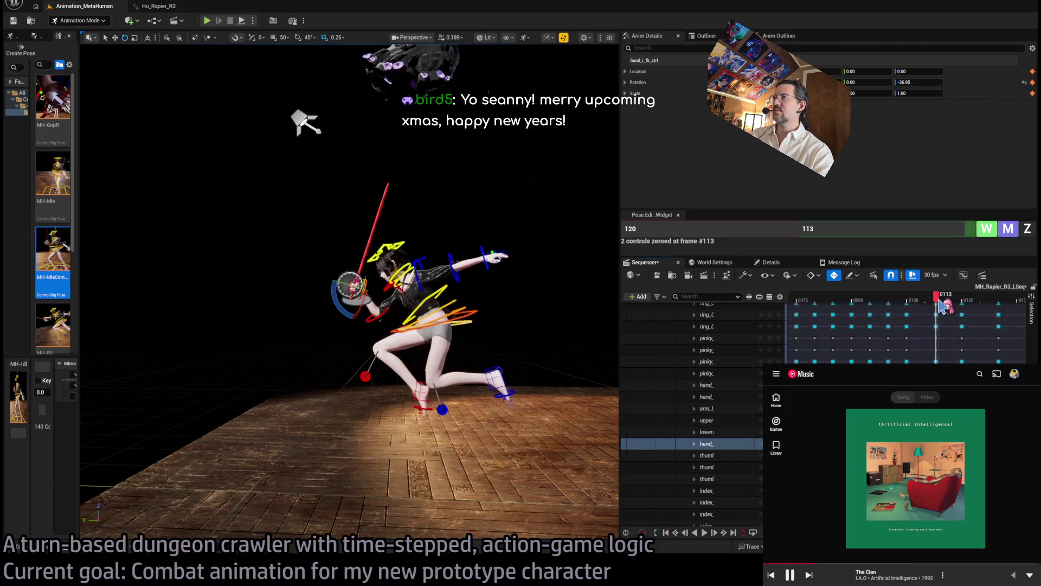
Zero the right upper arm's rotation and re-rotate it so the rapier swings down-left at frame 113.
mouse_move(432, 316)
mouse_down()
mouse_move(412, 318)
mouse_move(434, 316)
mouse_up()
drag(82, 71, 155, 224)
key(Up)
key(Up)
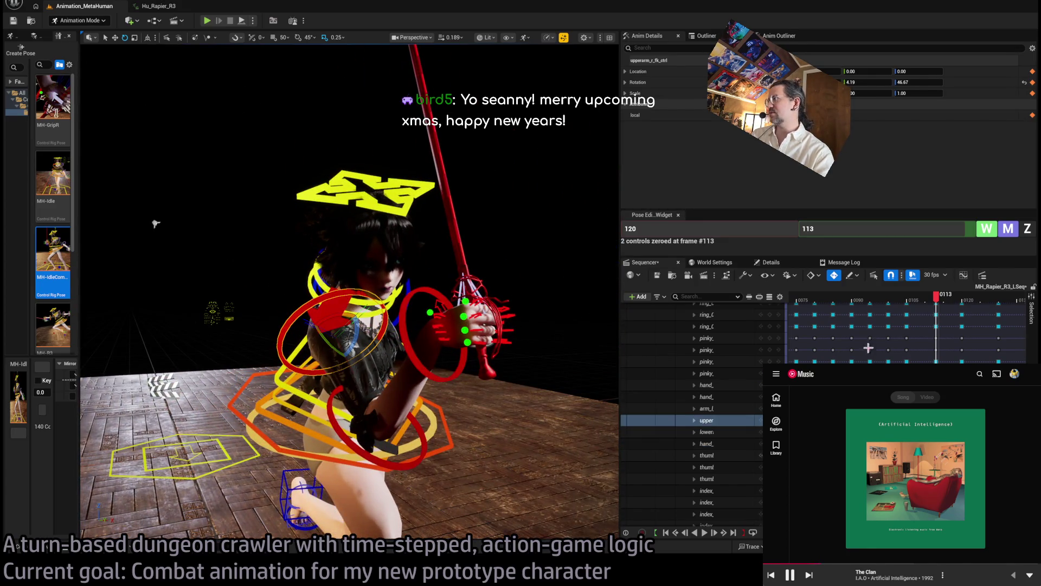
key(z)
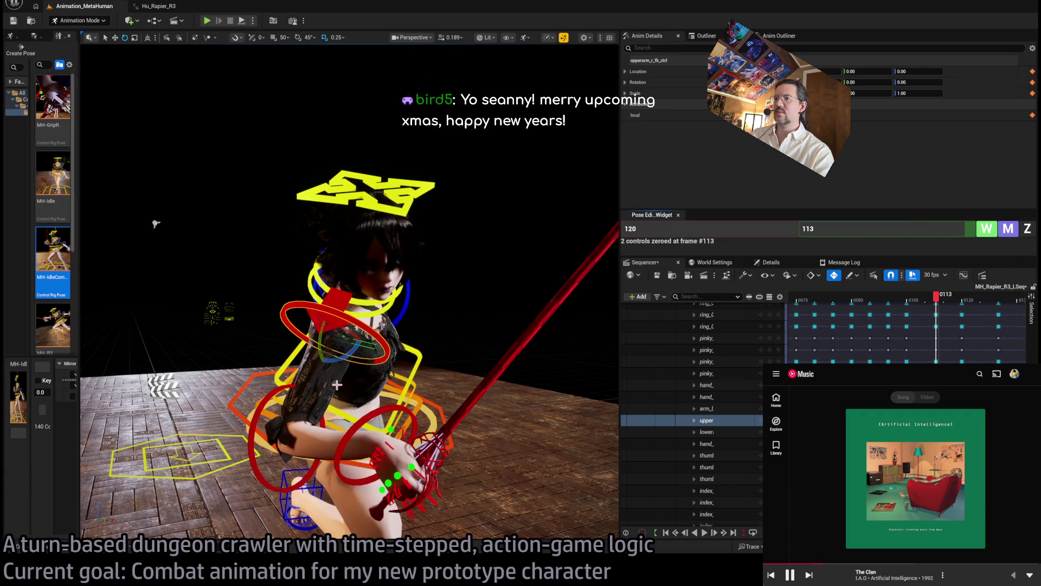
mouse_move(361, 352)
mouse_down()
mouse_move(287, 423)
mouse_move(404, 152)
mouse_move(325, 228)
mouse_up()
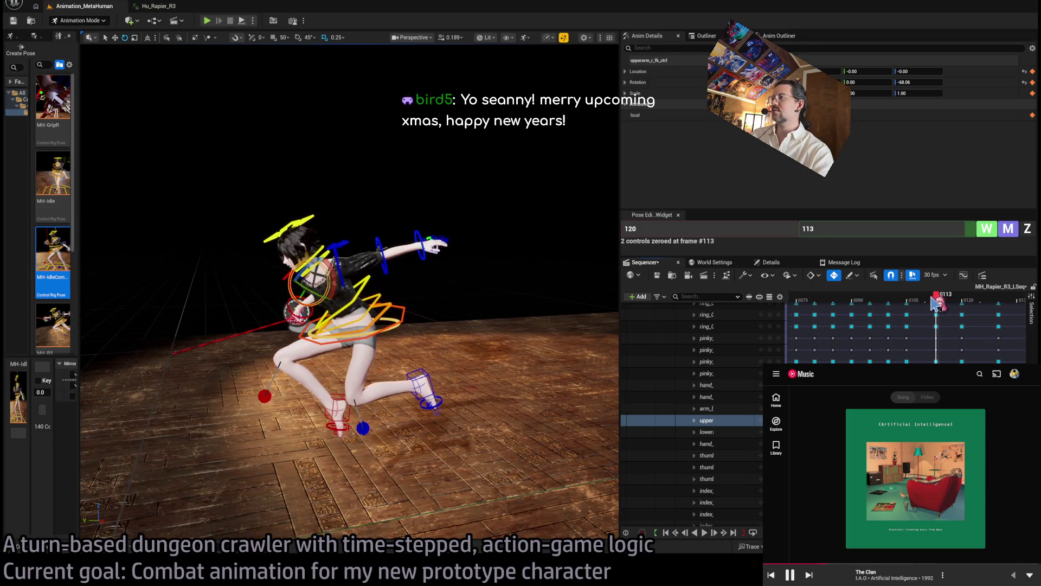
mouse_move(937, 301)
mouse_down()
mouse_move(888, 303)
mouse_move(952, 312)
mouse_move(936, 309)
mouse_up()
mouse_move(561, 284)
mouse_down()
mouse_move(521, 282)
mouse_move(415, 160)
mouse_up()
Stand the rapier upright with the hand control and bend the forearm so the blade swings down.
click(379, 350)
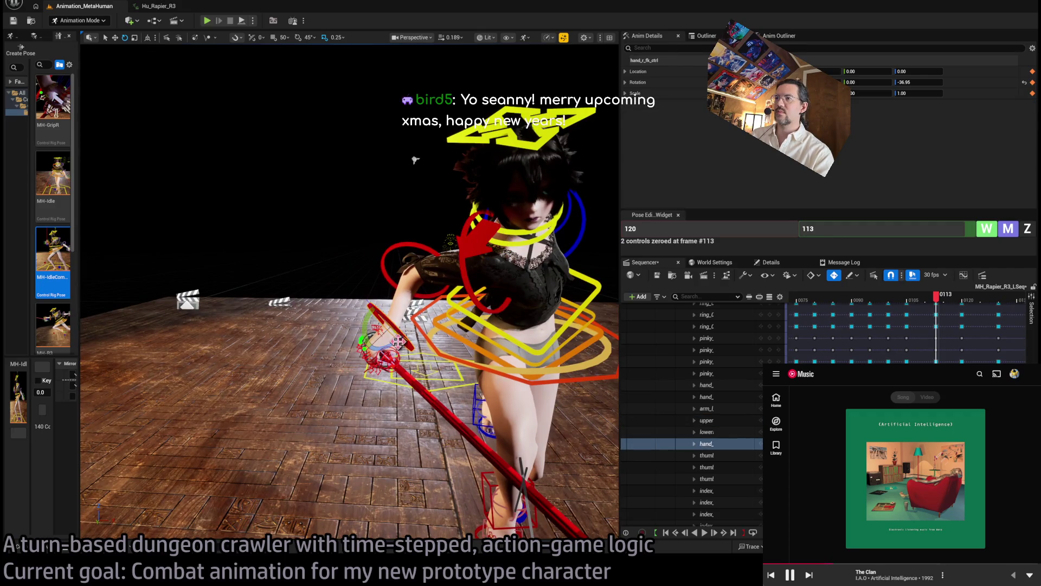
drag(396, 345, 381, 329)
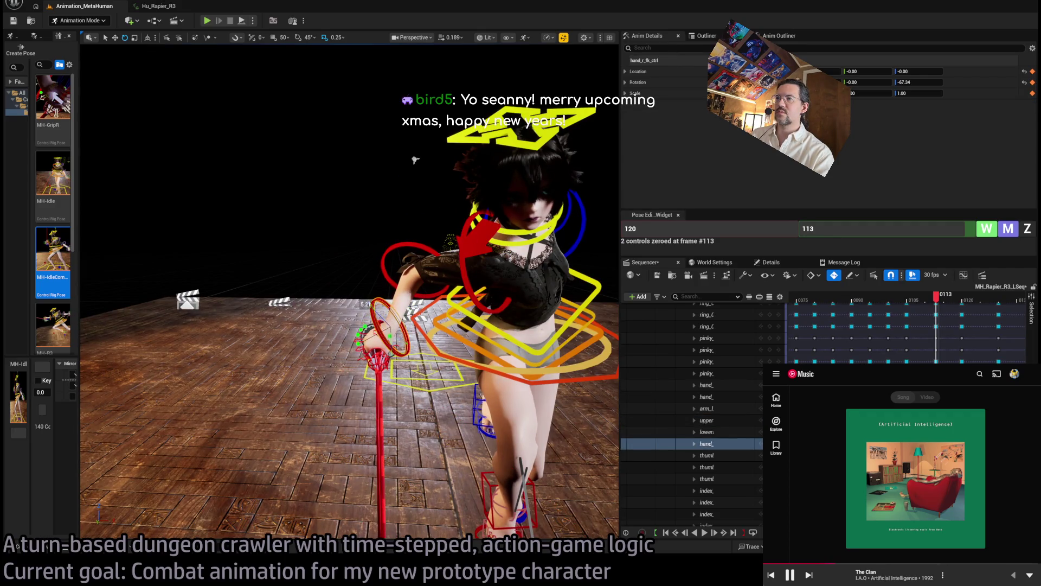
click(463, 269)
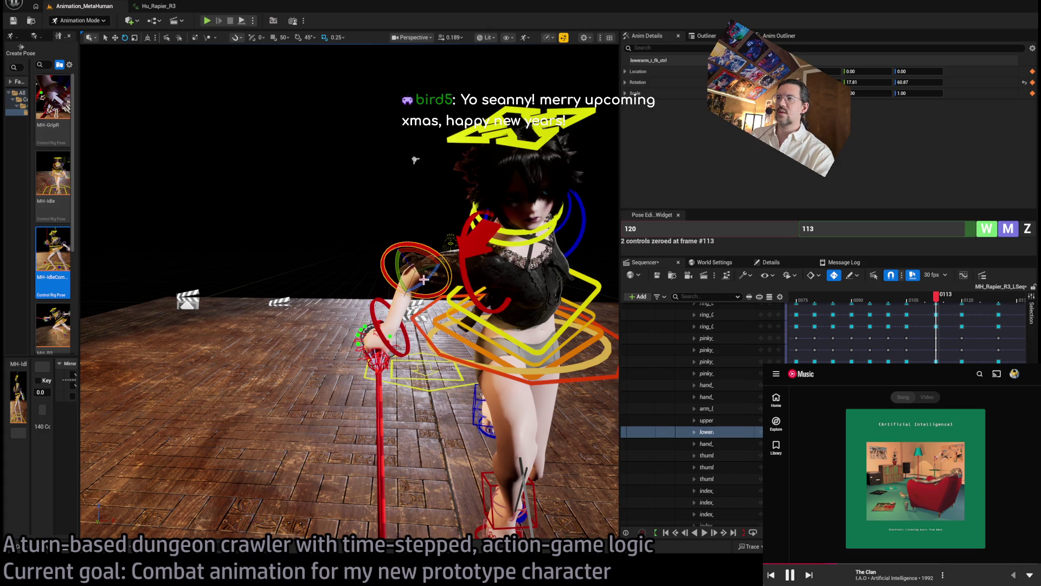
mouse_move(415, 160)
mouse_down()
mouse_move(396, 182)
mouse_move(336, 195)
mouse_move(412, 233)
mouse_move(428, 277)
mouse_move(421, 264)
mouse_move(353, 255)
mouse_up()
click(428, 261)
mouse_move(936, 297)
mouse_down()
mouse_move(876, 297)
mouse_move(971, 304)
mouse_up()
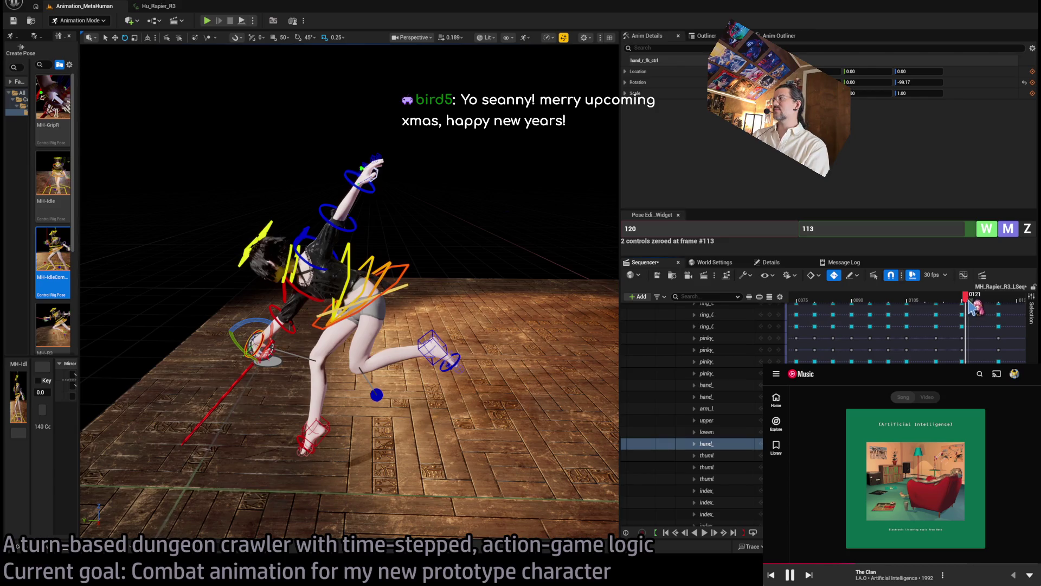
mouse_move(972, 306)
mouse_down()
mouse_move(881, 307)
mouse_move(967, 309)
mouse_move(936, 307)
mouse_up()
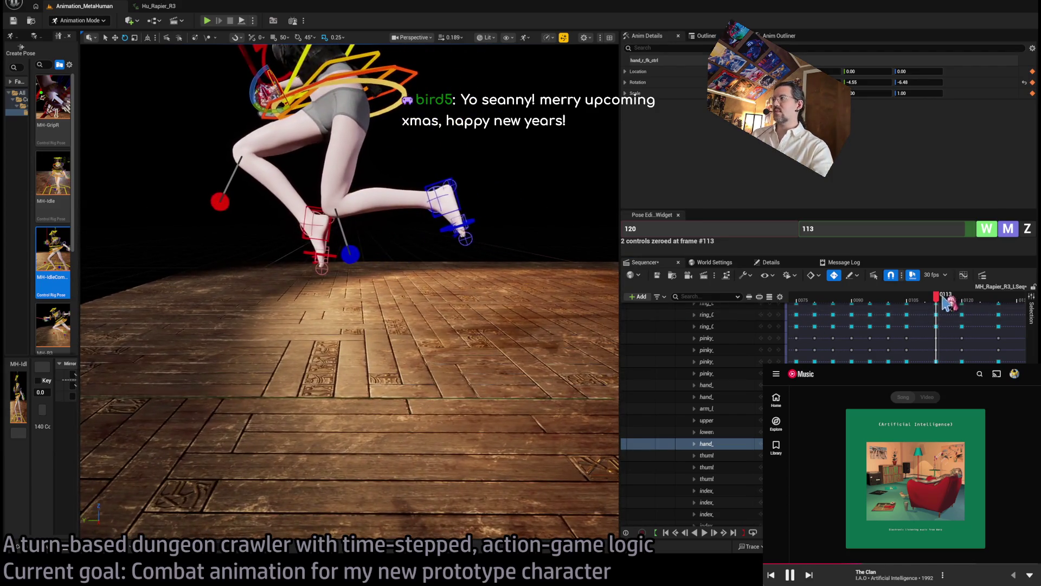
mouse_move(946, 304)
mouse_down()
mouse_move(914, 308)
mouse_move(982, 308)
mouse_move(944, 312)
mouse_up()
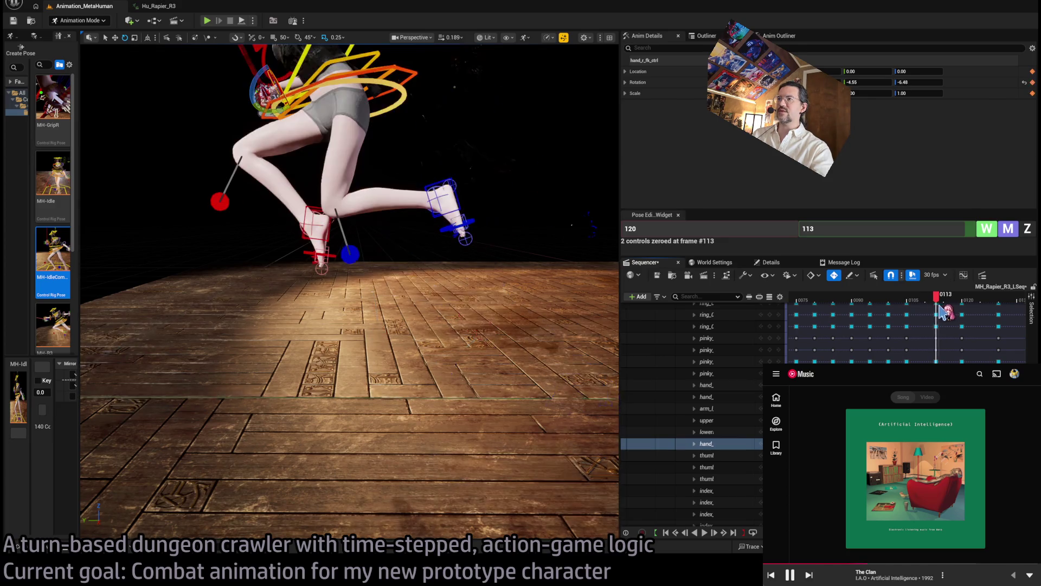
mouse_move(945, 312)
mouse_down()
mouse_move(974, 308)
mouse_move(934, 311)
mouse_move(942, 310)
mouse_up()
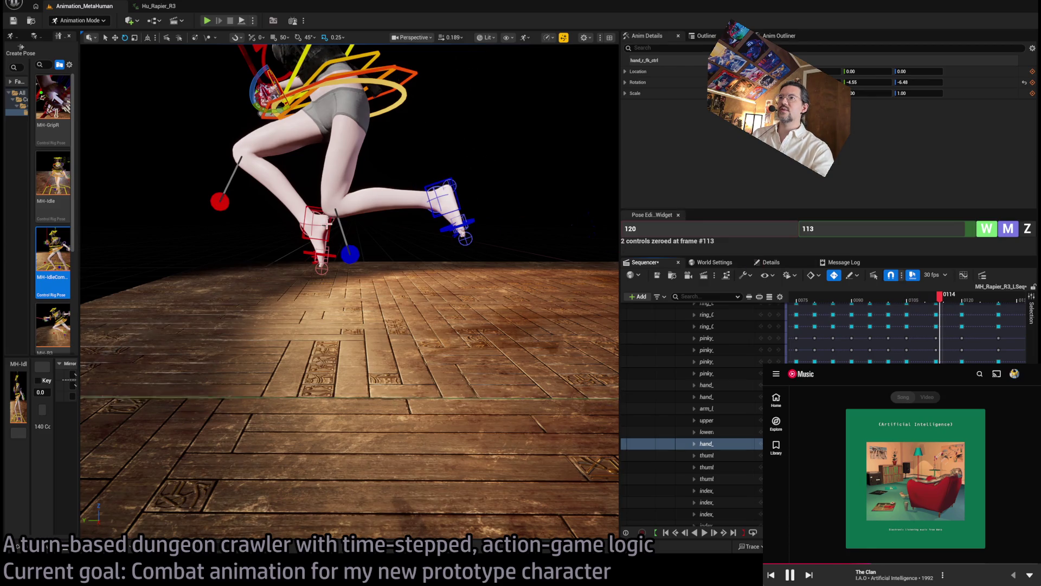
mouse_move(398, 217)
mouse_down()
mouse_move(465, 221)
mouse_move(520, 186)
mouse_up()
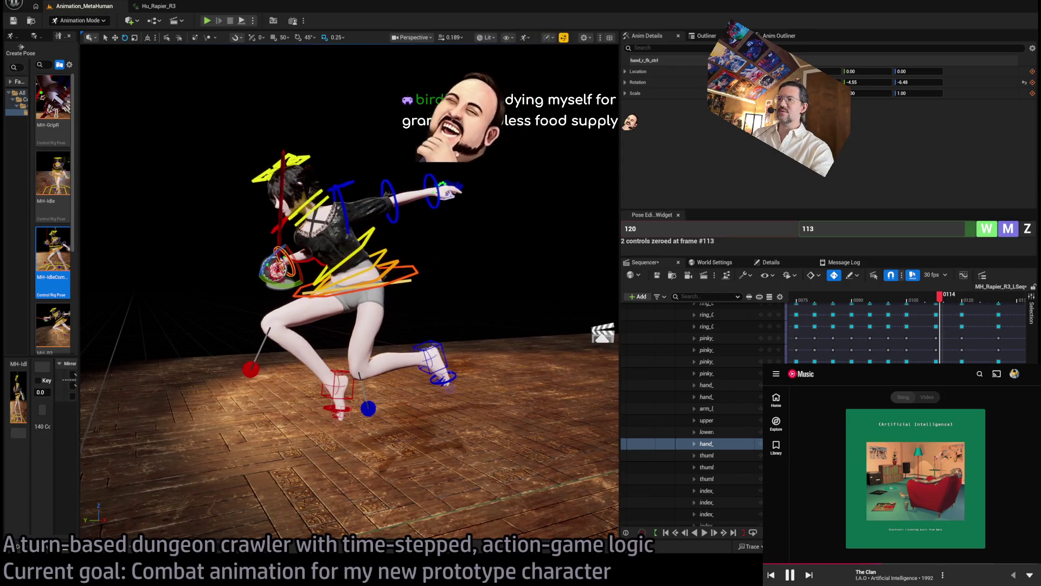
Rotate the left foot IK control into a new angle for the lunge.
click(420, 353)
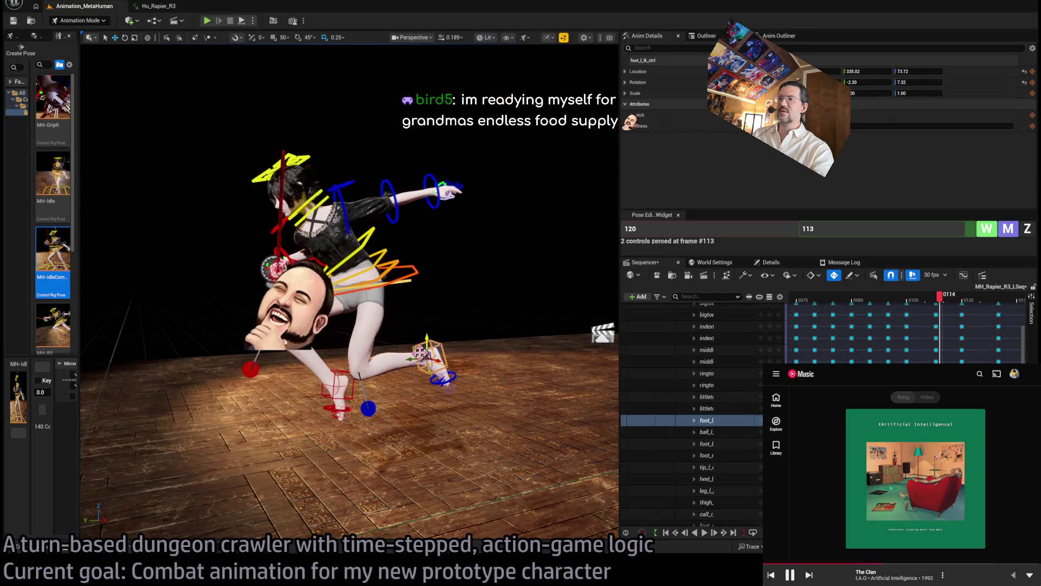
key(e)
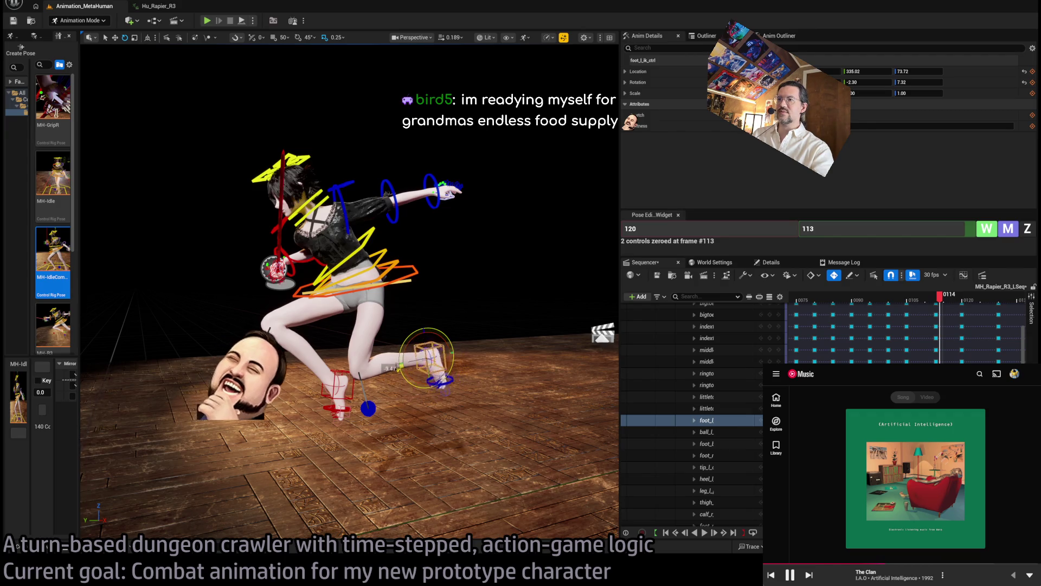
mouse_move(400, 368)
mouse_down()
mouse_move(450, 350)
mouse_move(368, 352)
mouse_up()
key(w)
Raise the right foot higher and move the left foot back to extend the leg.
drag(488, 239, 595, 232)
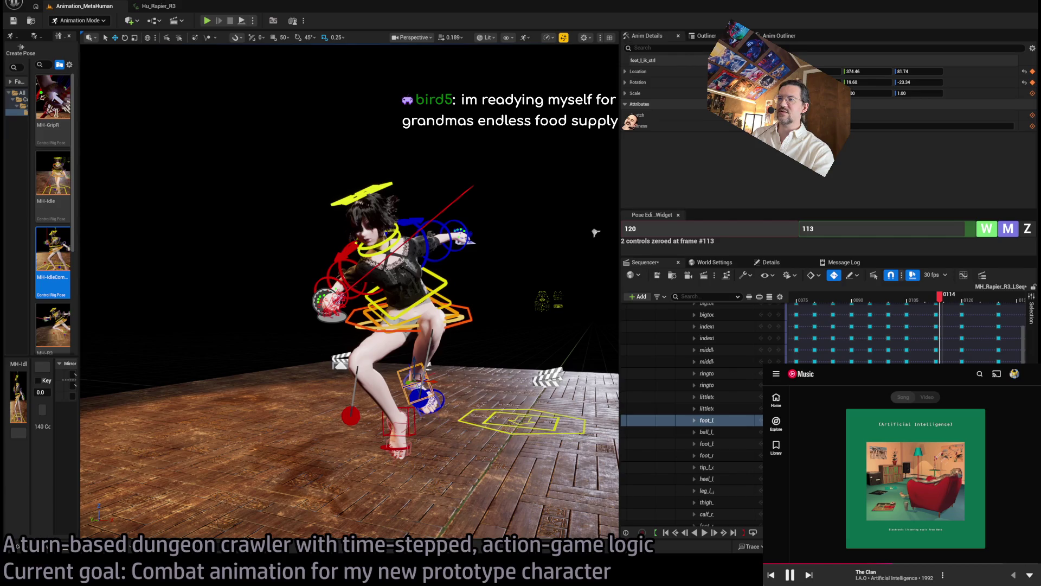
click(398, 423)
drag(574, 233, 540, 236)
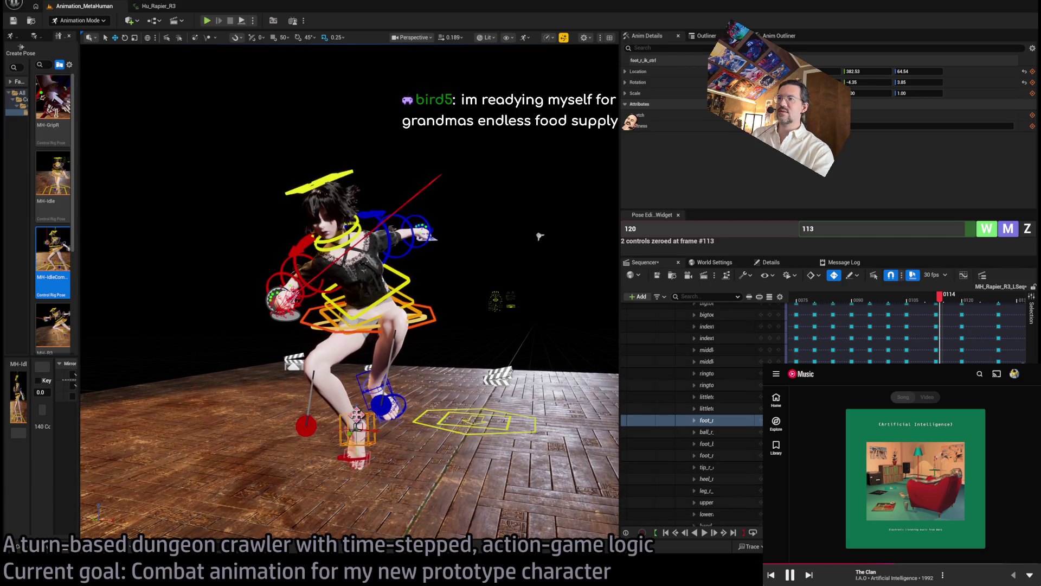
mouse_move(357, 426)
mouse_down()
mouse_move(358, 386)
mouse_move(412, 379)
mouse_move(325, 217)
mouse_move(187, 64)
mouse_move(326, 271)
mouse_up()
key(e)
click(428, 388)
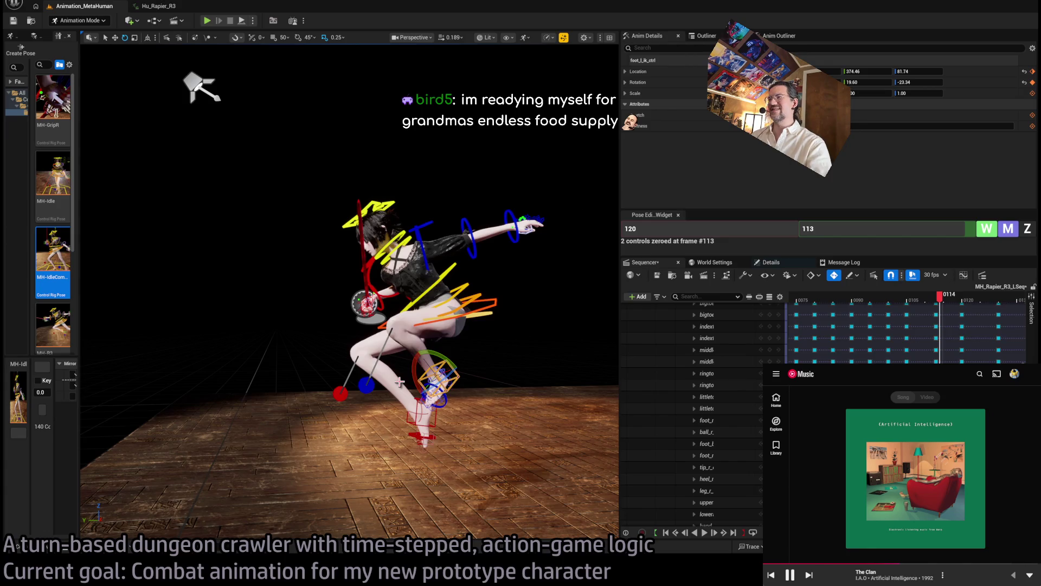
drag(399, 381, 401, 382)
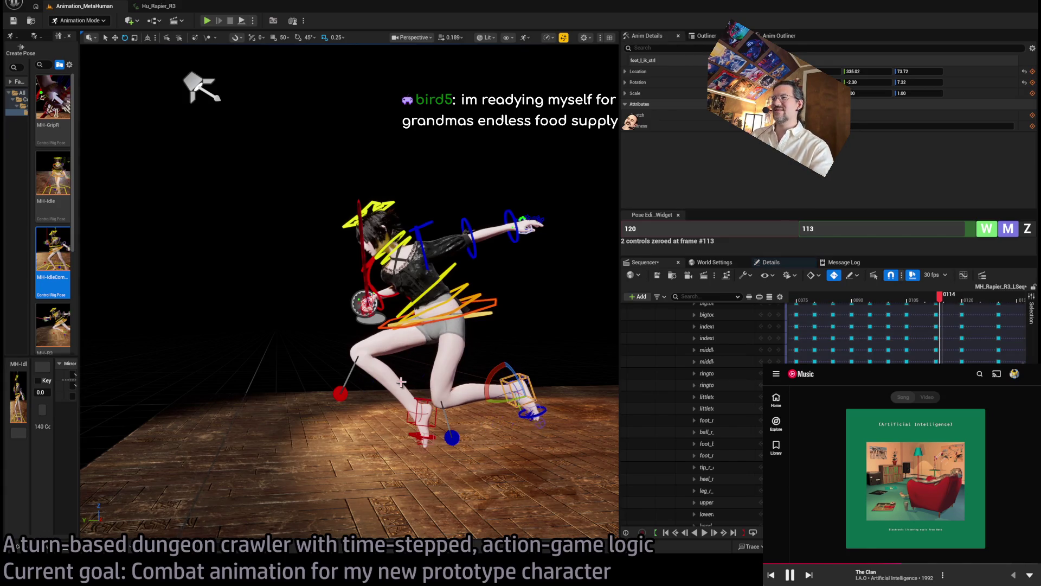
Check the motion just after frame 114, then skip to the next music track, pause and resume it.
scroll(412, 374, down, 5)
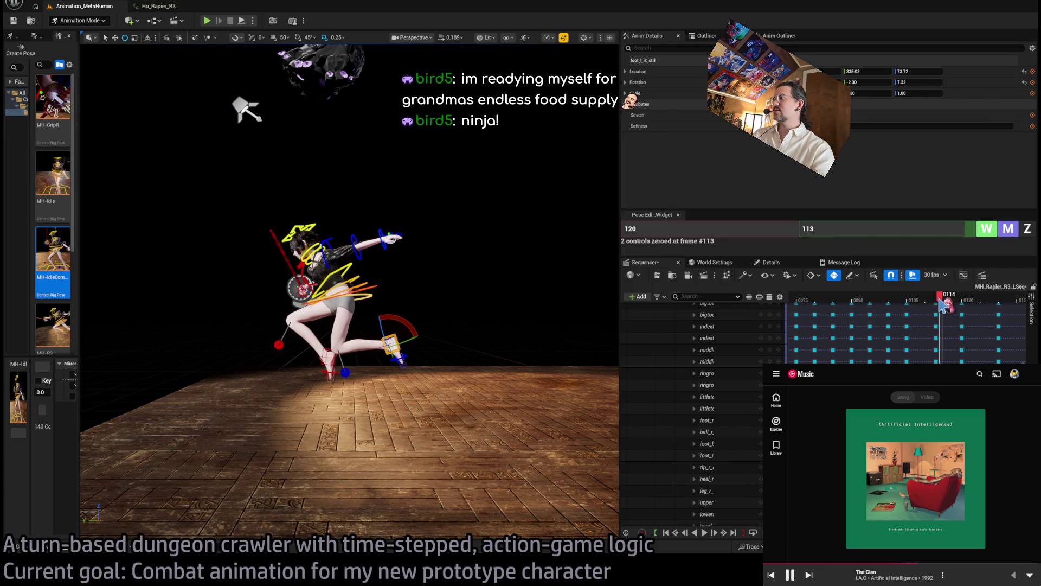
mouse_move(940, 297)
mouse_down()
mouse_move(953, 302)
mouse_move(936, 299)
mouse_up()
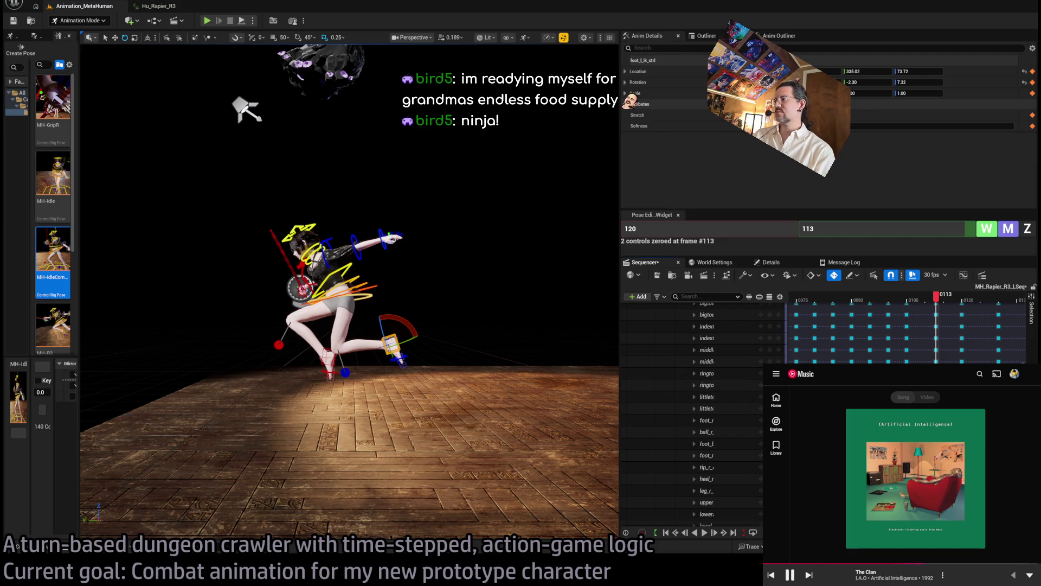
click(808, 574)
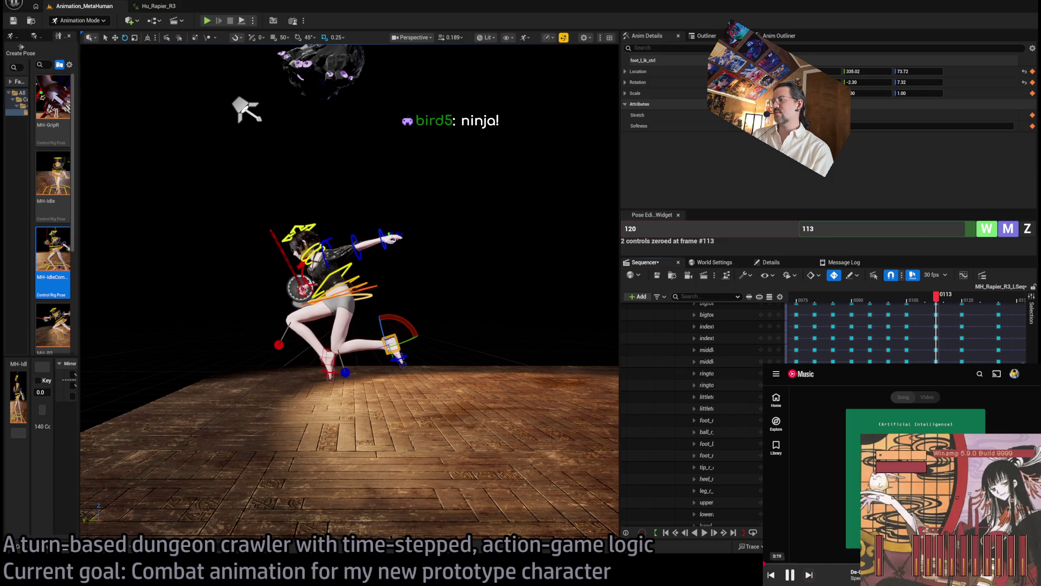
click(796, 575)
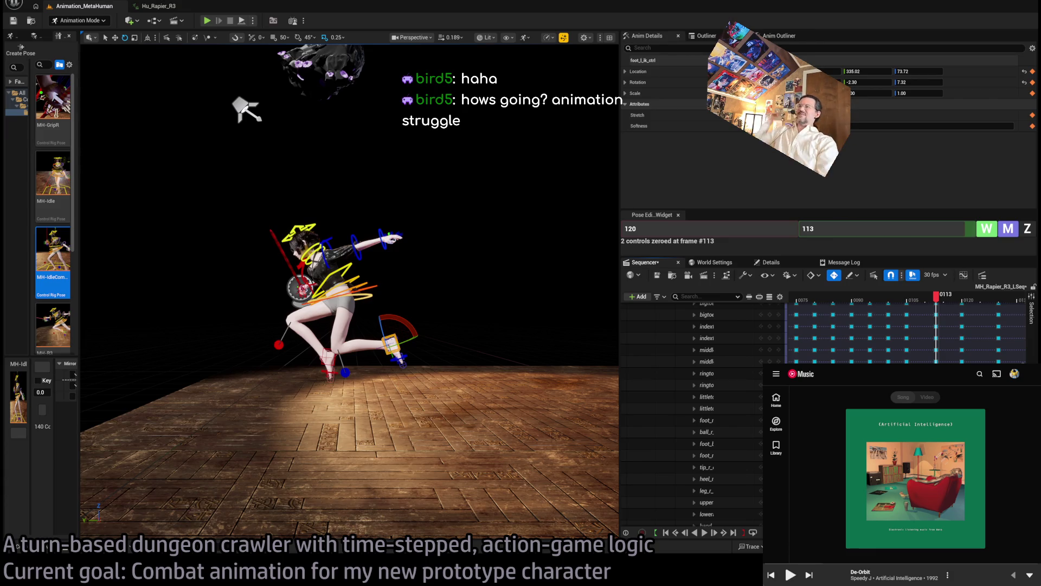
click(889, 453)
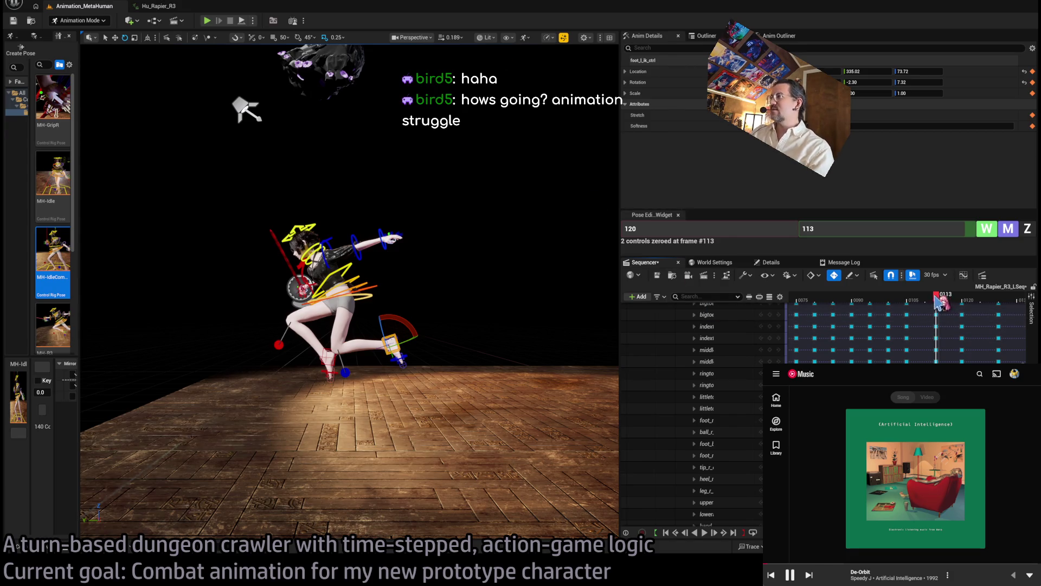
mouse_move(937, 297)
mouse_down()
mouse_move(905, 298)
mouse_move(974, 298)
mouse_move(876, 297)
mouse_move(988, 298)
mouse_up()
key(Up)
key(Down)
key(Up)
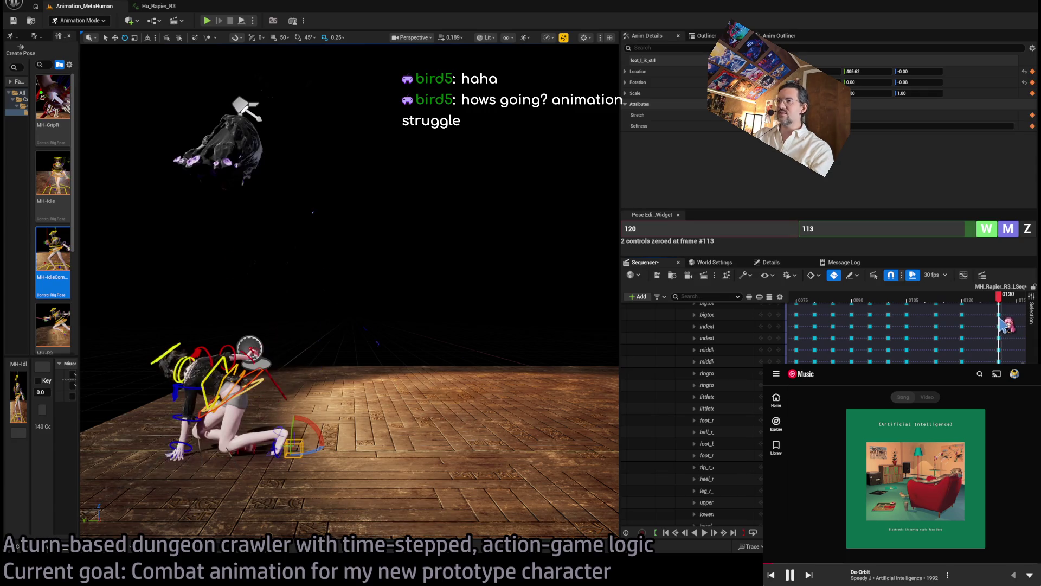
click(887, 336)
drag(887, 336, 849, 336)
scroll(853, 307, down, 4)
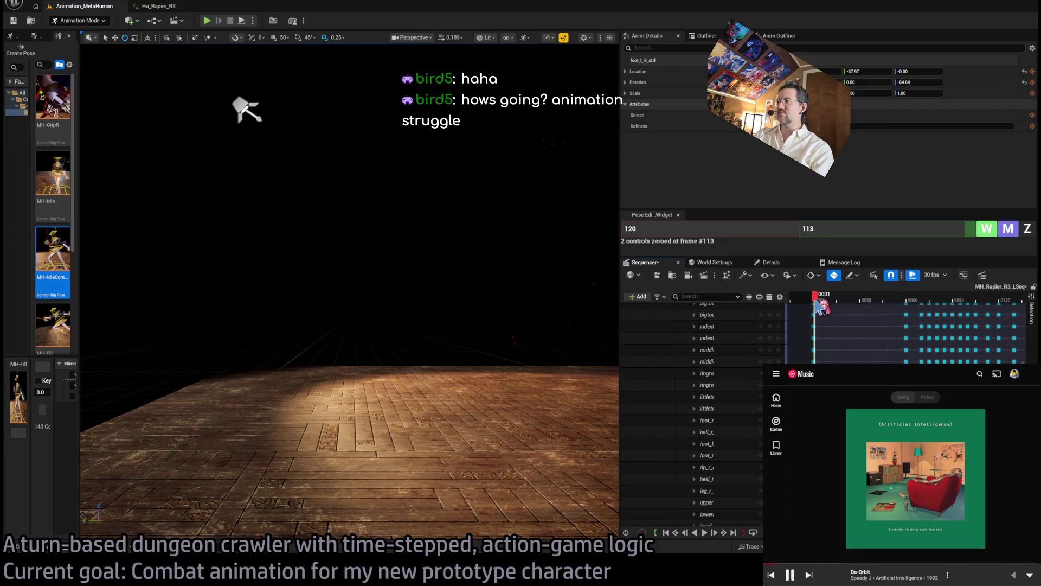
click(812, 297)
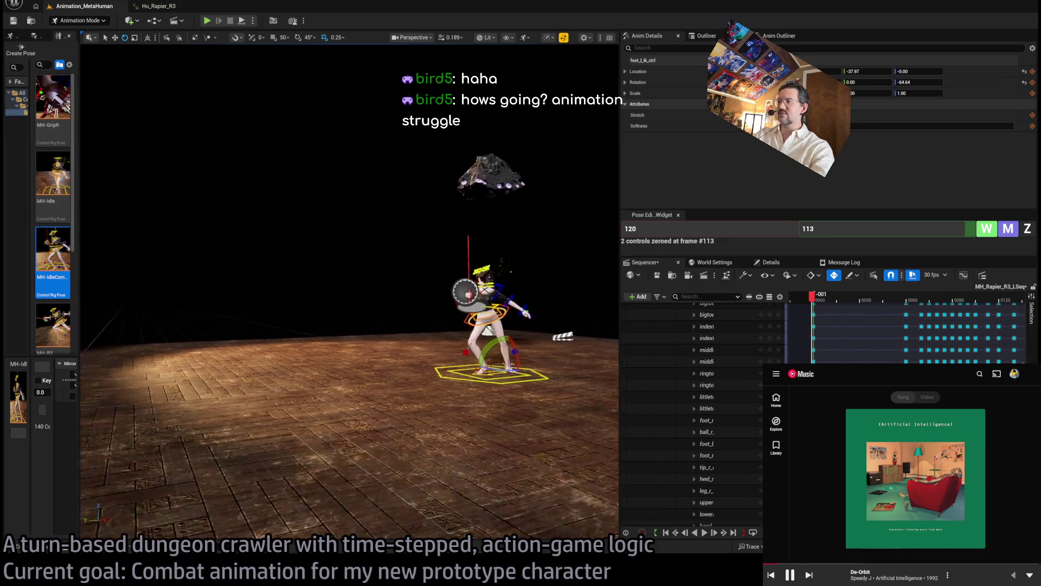
drag(817, 302, 1023, 307)
drag(998, 307, 866, 330)
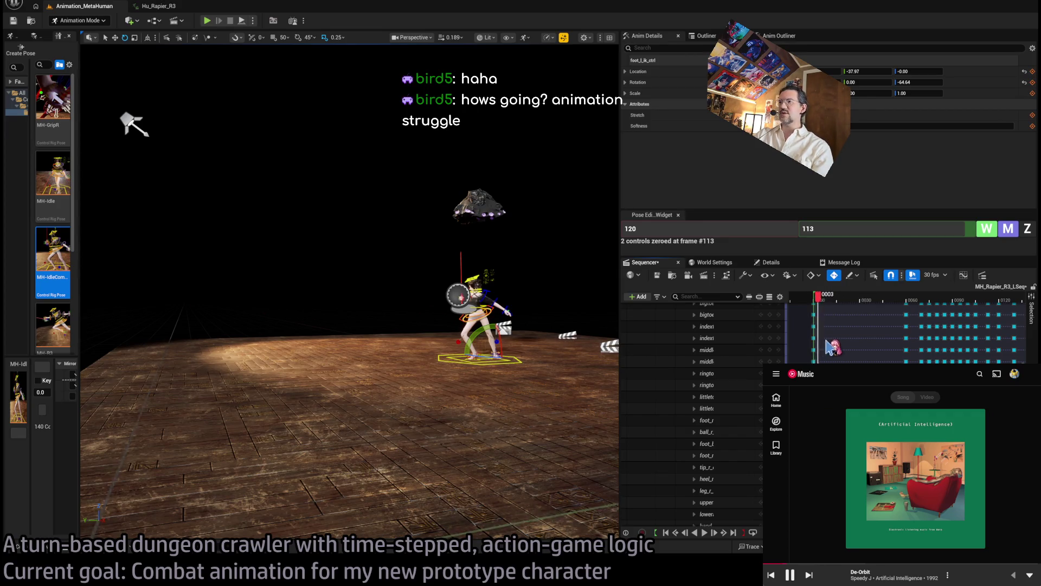
mouse_move(887, 350)
mouse_down()
mouse_move(1014, 347)
mouse_move(976, 342)
mouse_move(1024, 331)
mouse_move(979, 303)
mouse_move(998, 302)
mouse_move(968, 303)
mouse_up()
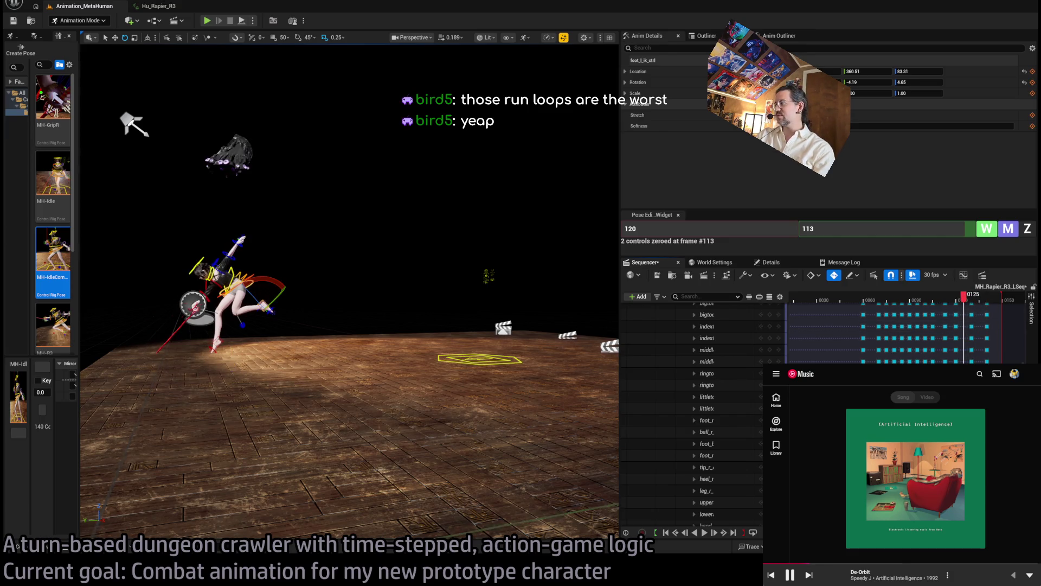
scroll(905, 331, up, 5)
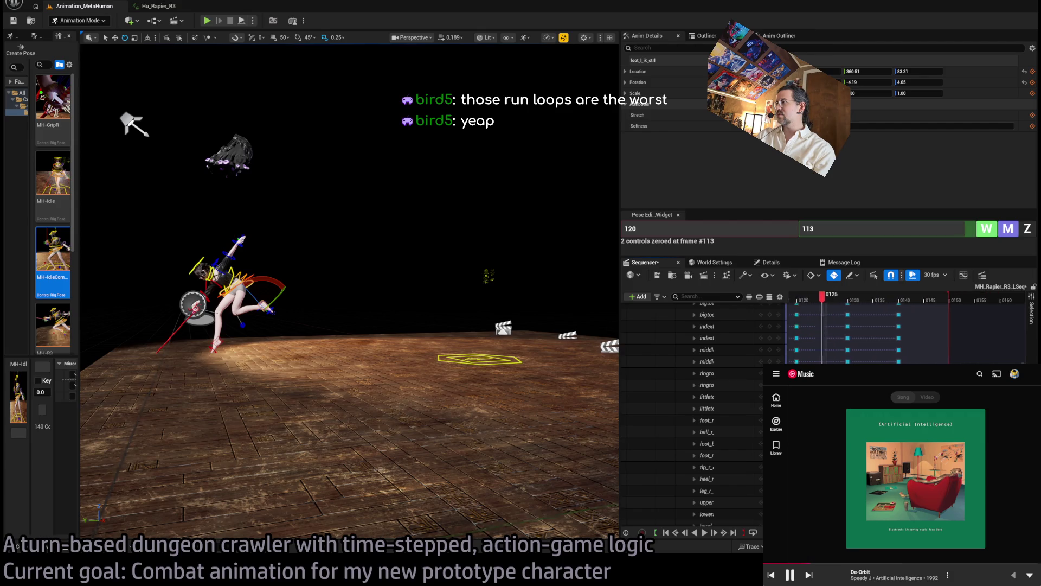
Park the playhead on frame 130 and bring the camera close to the crouching MetaHuman.
click(879, 298)
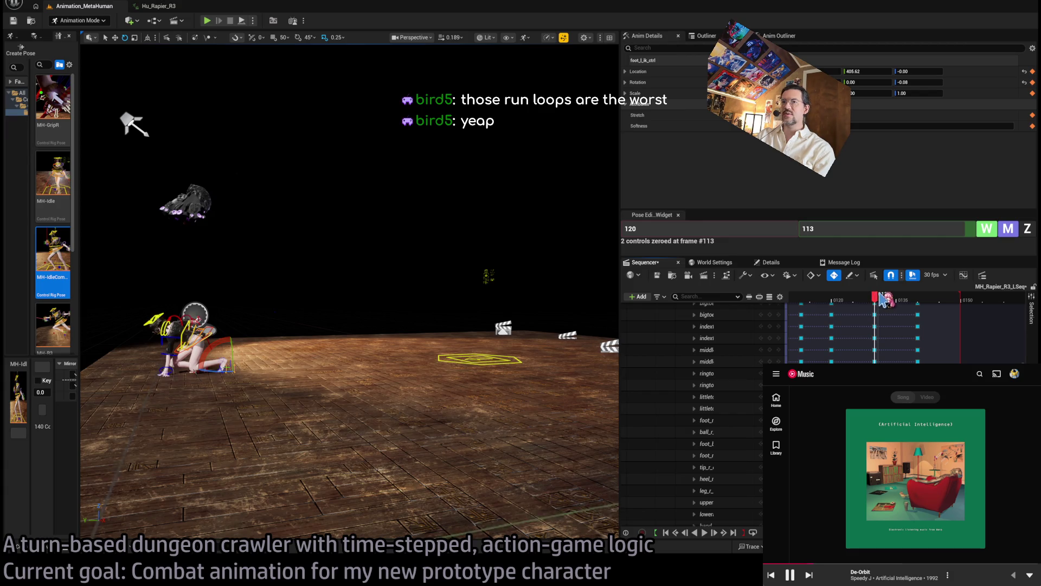
drag(883, 299, 885, 300)
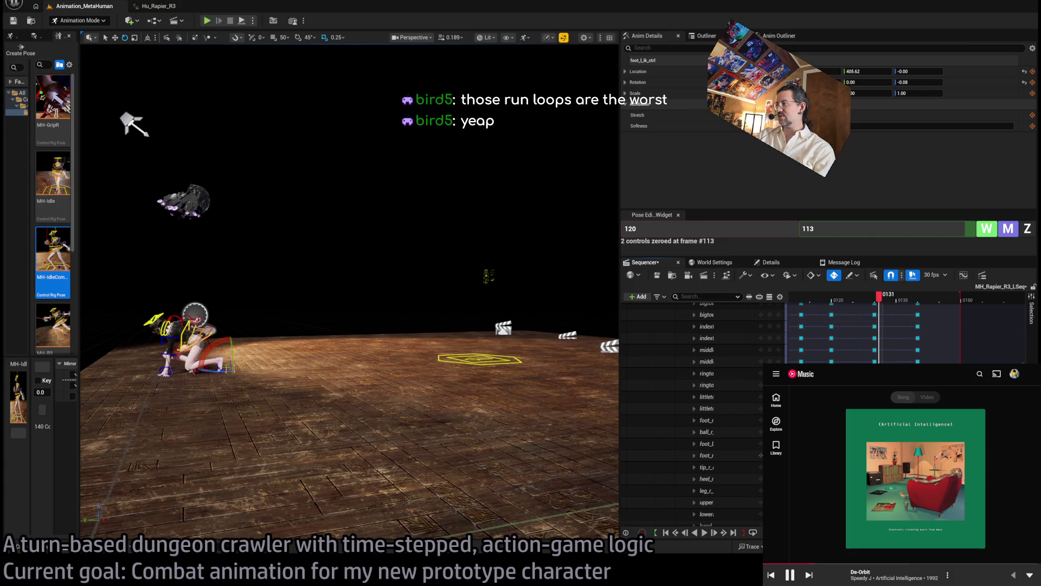
click(875, 299)
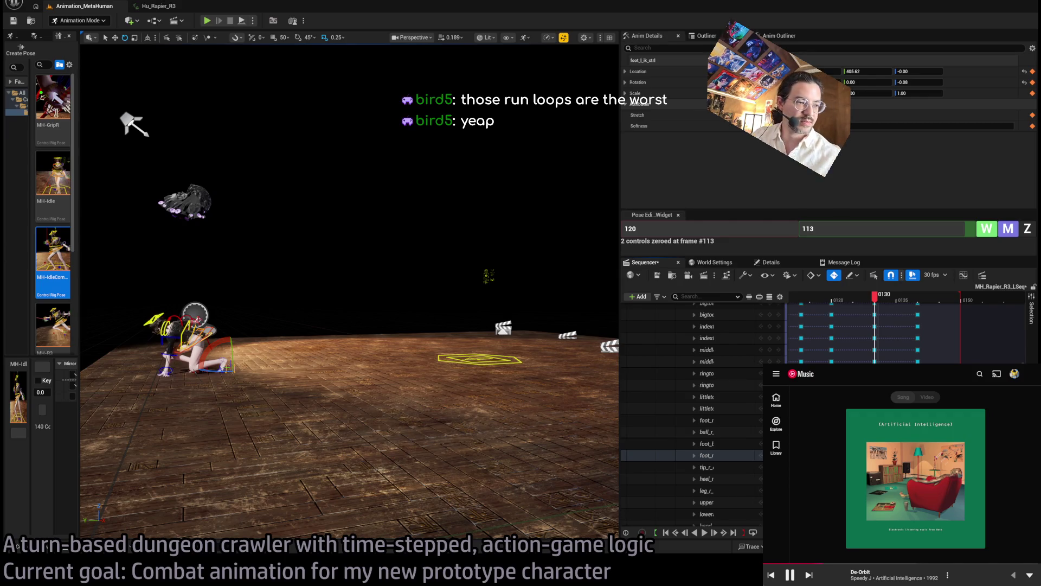
drag(492, 279, 491, 278)
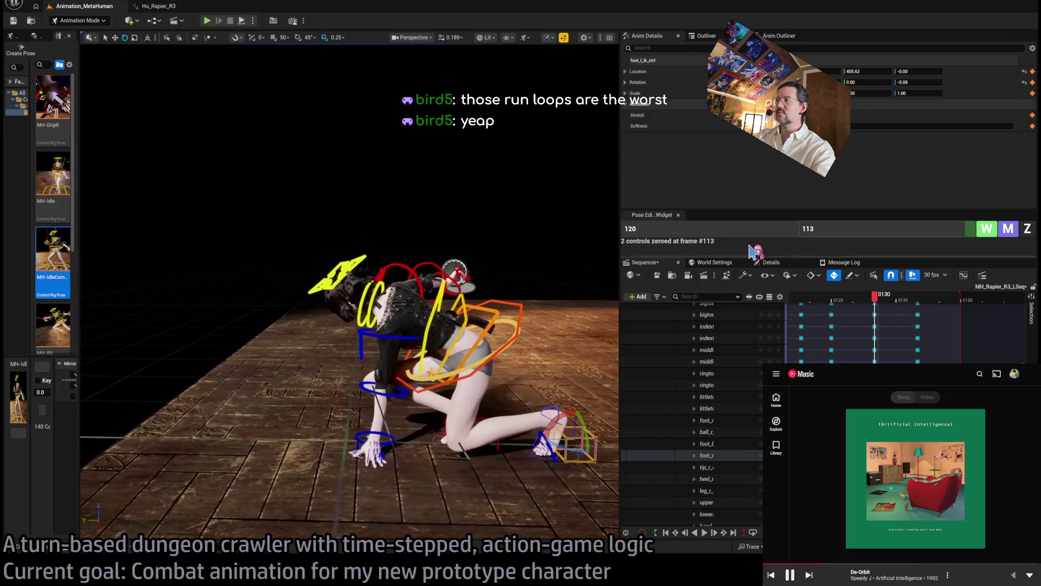
drag(1030, 331, 1019, 286)
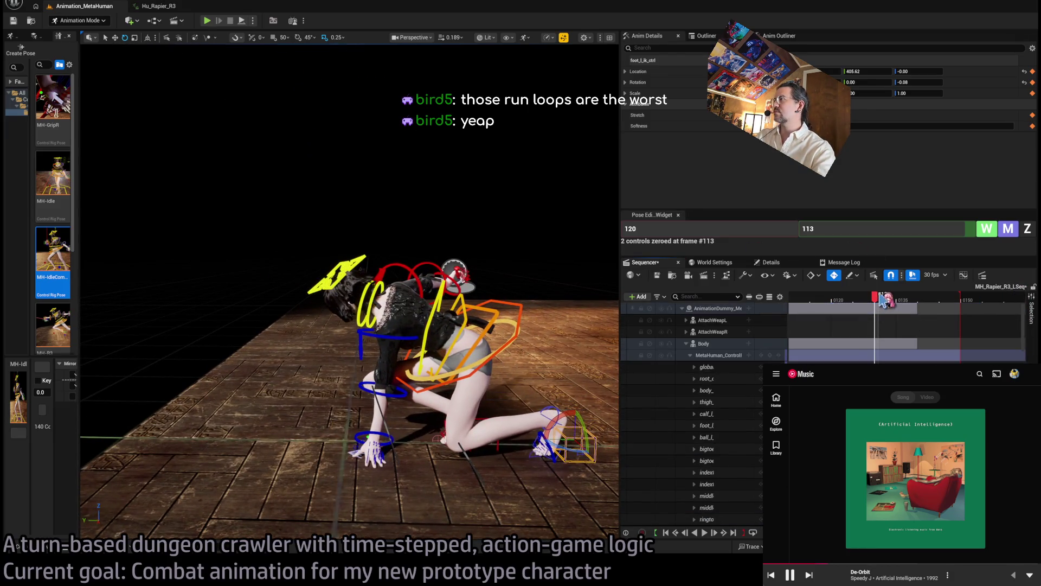
Retime the control rig key from frame 130 to around frame 125.
click(845, 297)
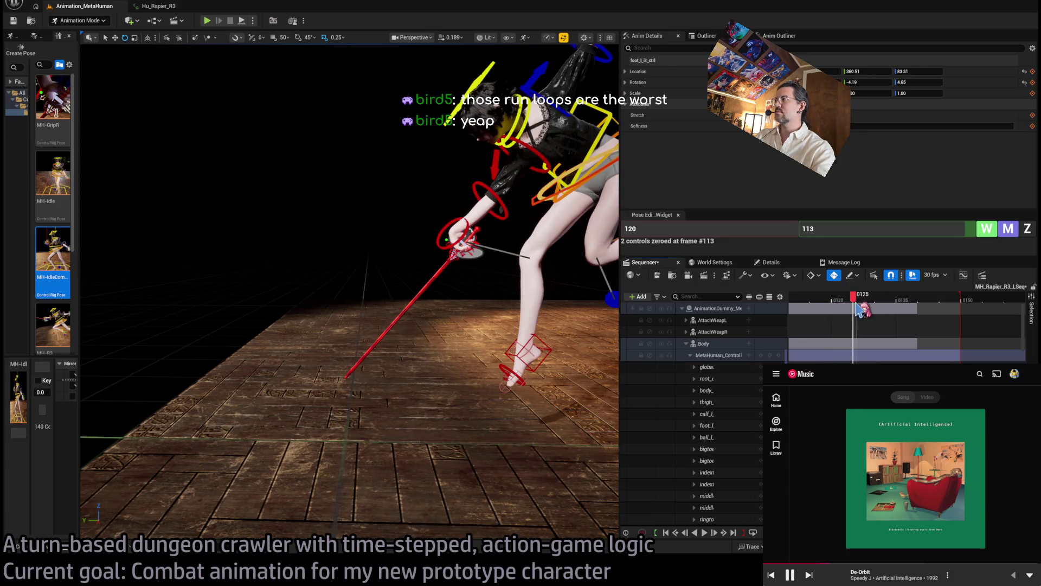
double_click(770, 356)
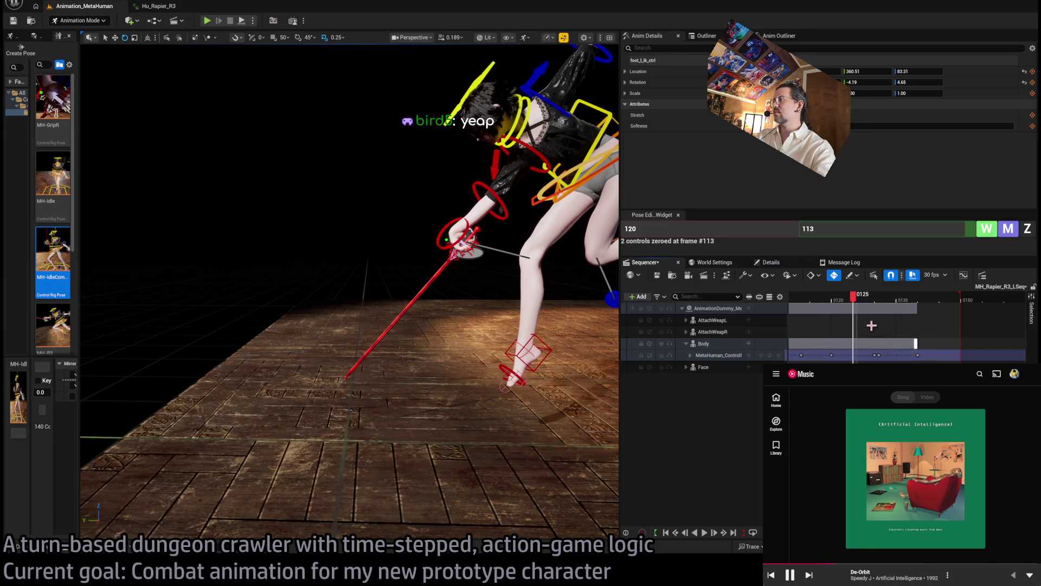
click(882, 300)
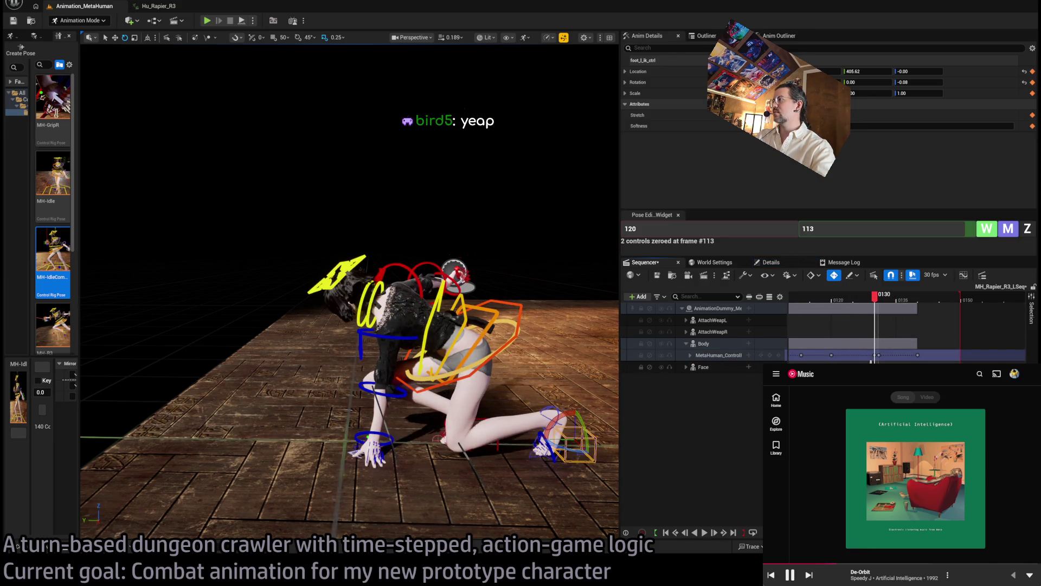
click(877, 355)
drag(876, 297, 849, 298)
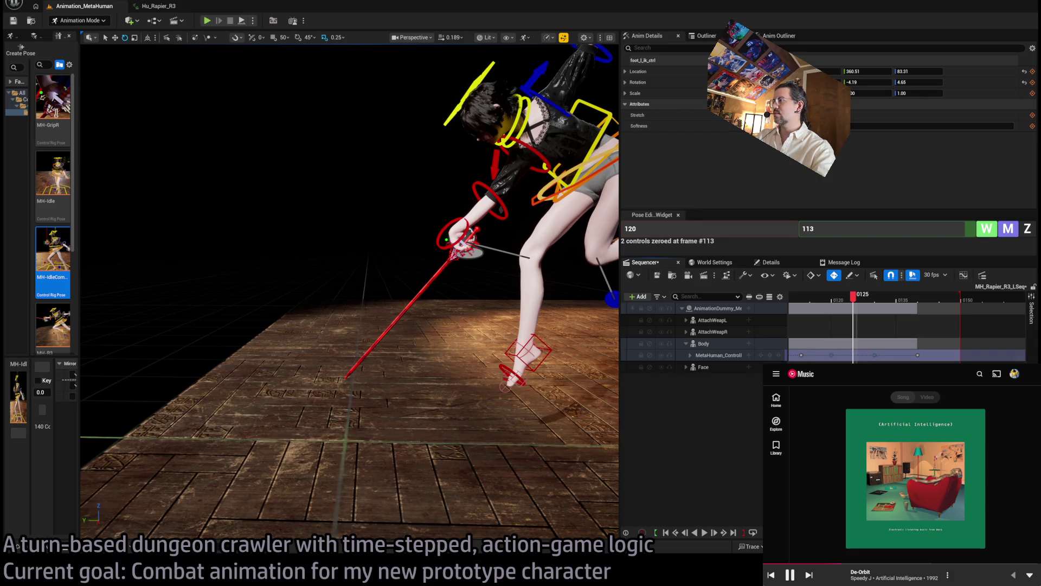
drag(853, 355, 832, 361)
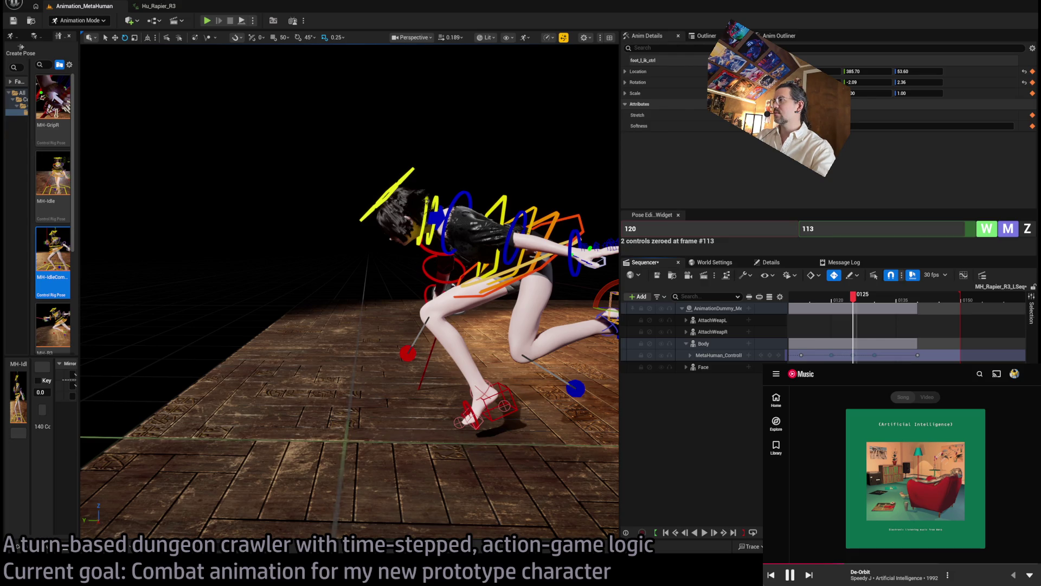
Expand the MetaHuman_ControlRig track, frame the character, and select the right foot IK control.
click(690, 355)
key(f)
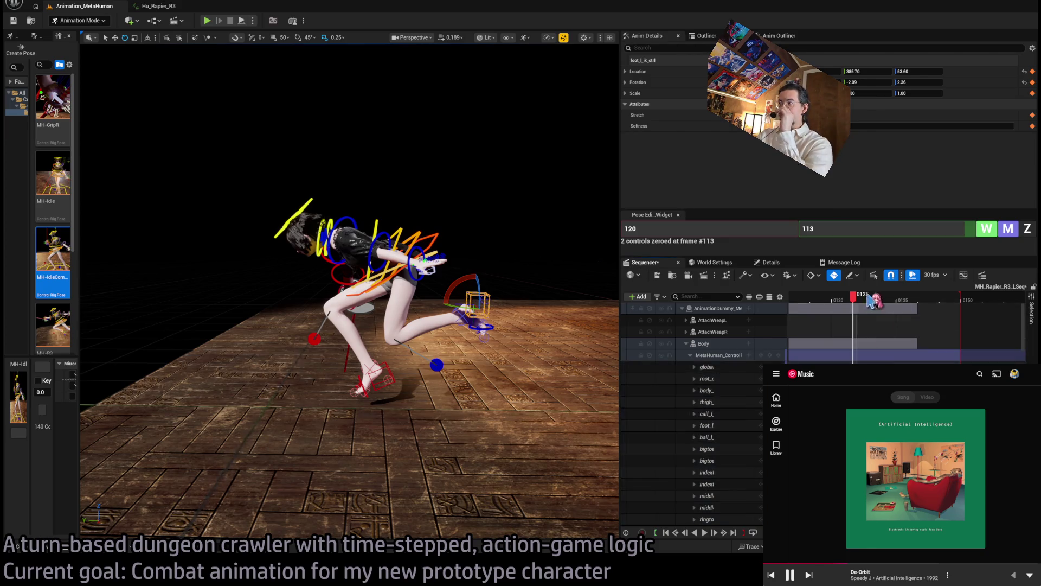
mouse_move(874, 299)
mouse_down()
mouse_move(838, 299)
mouse_move(887, 309)
mouse_move(860, 302)
mouse_move(874, 303)
mouse_up()
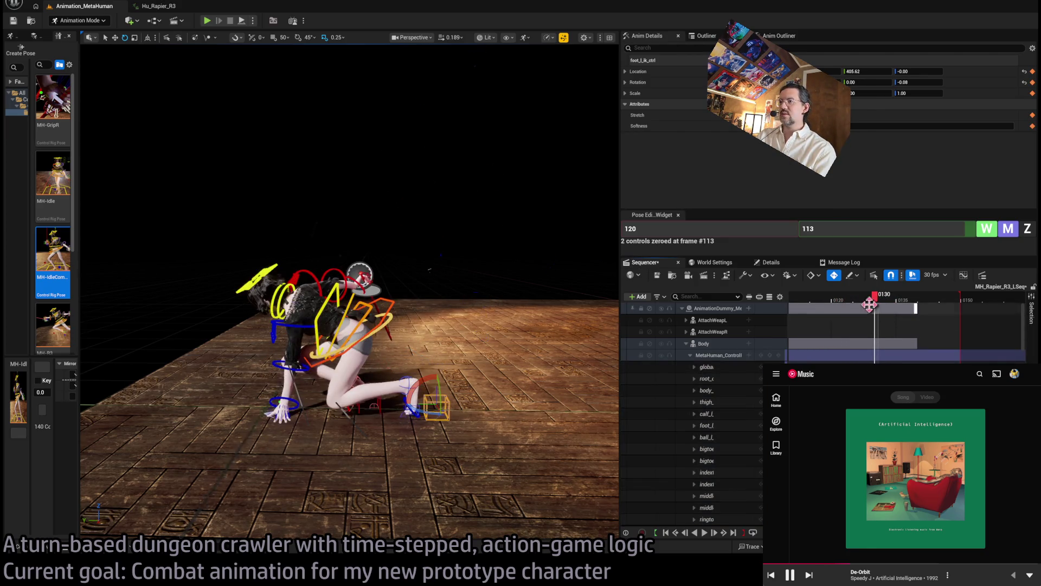
click(380, 401)
drag(861, 305, 849, 302)
click(781, 229)
Copy the frame 130 pose as keys at frame 125 and zero the right foot roll there.
text(130)
key(Tab)
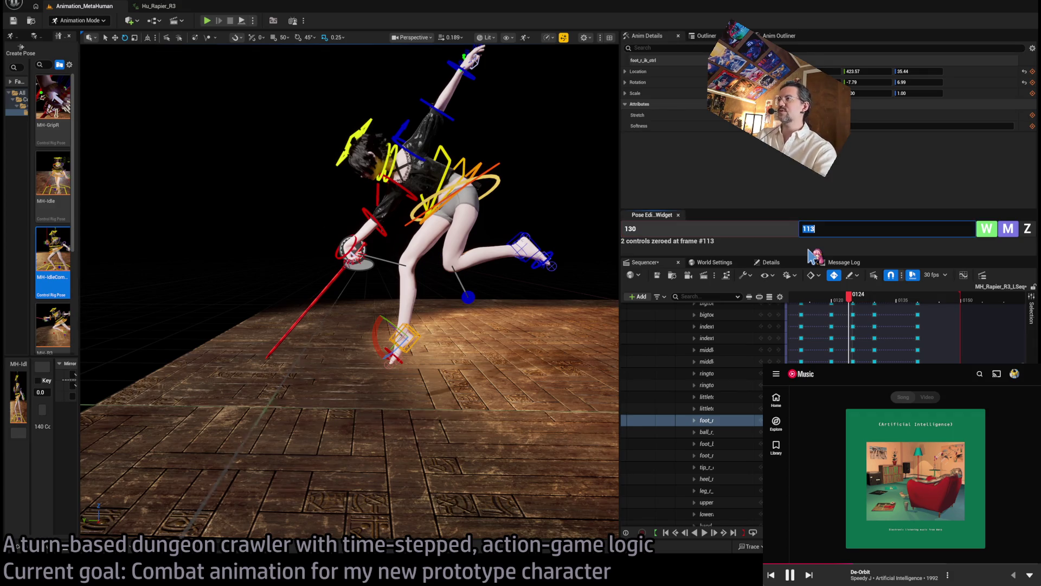
click(857, 303)
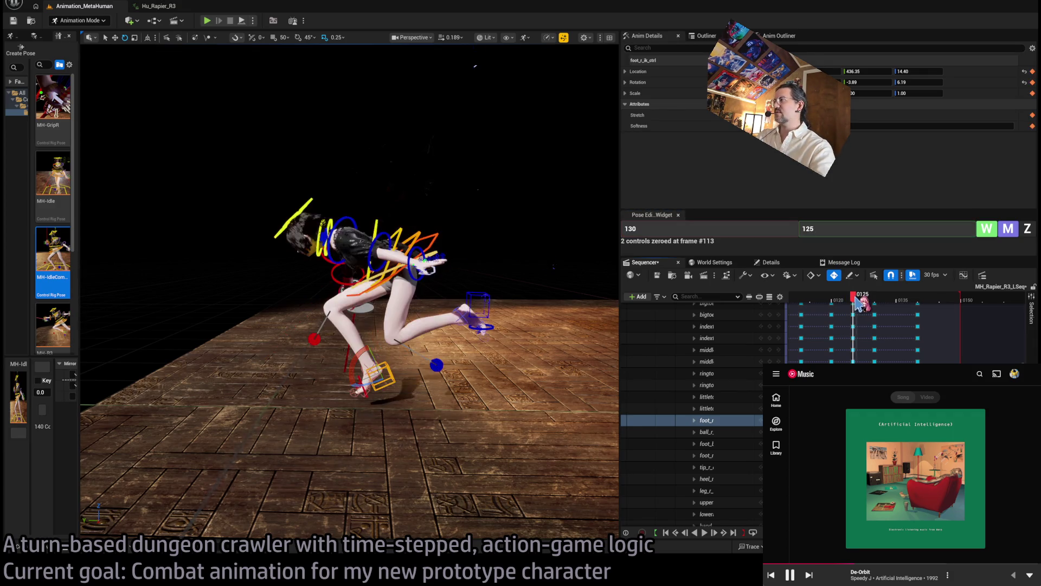
click(993, 232)
key(f)
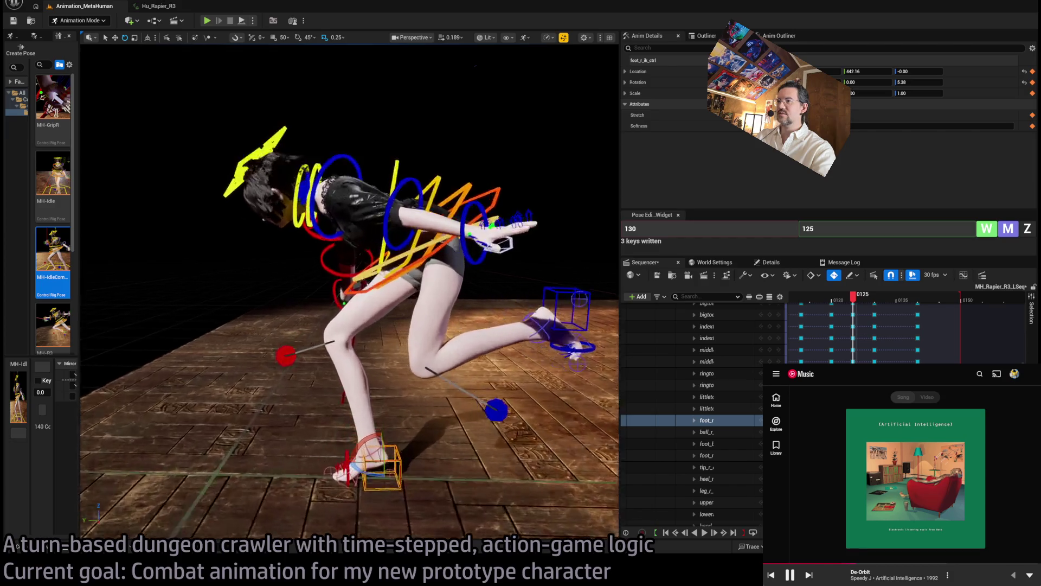
click(372, 335)
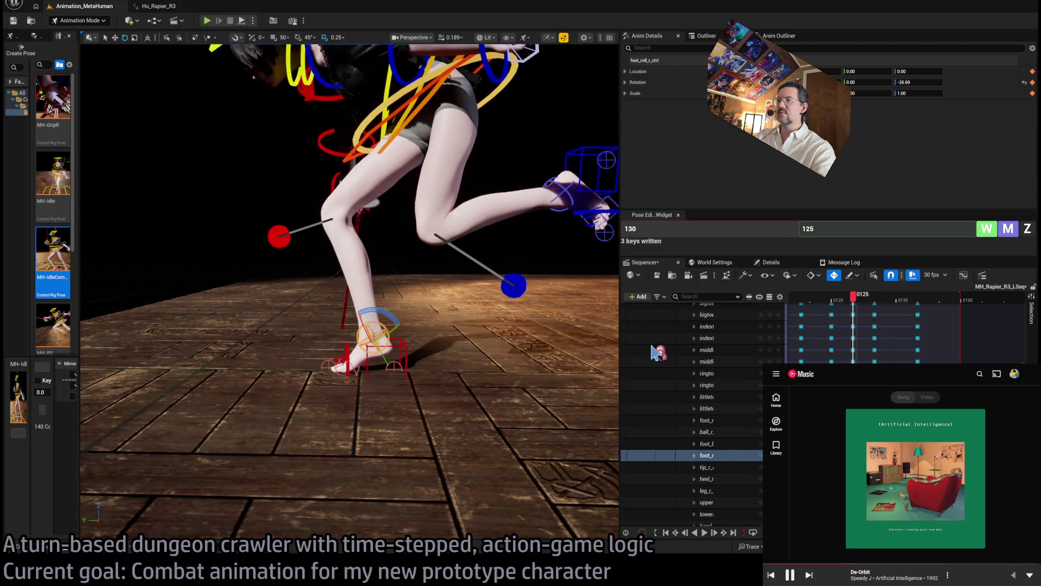
click(1027, 228)
Compare frames 122 and 130 from a side view of the floor around the character.
mouse_move(862, 302)
mouse_down()
mouse_move(843, 301)
mouse_move(881, 306)
mouse_move(866, 305)
mouse_up()
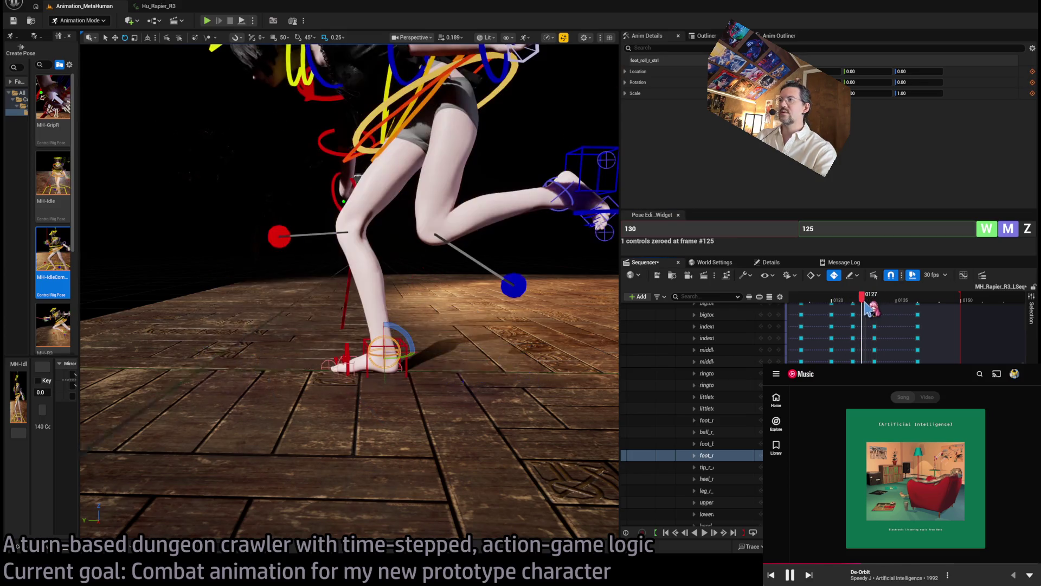
drag(350, 292, 190, 284)
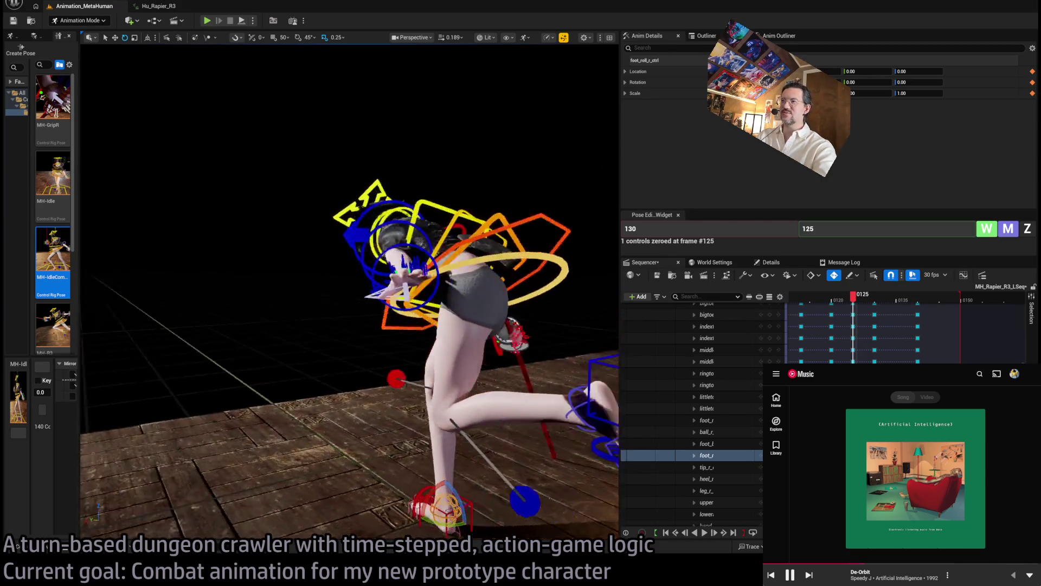
mouse_move(349, 177)
mouse_down()
mouse_move(326, 177)
mouse_move(411, 180)
mouse_up()
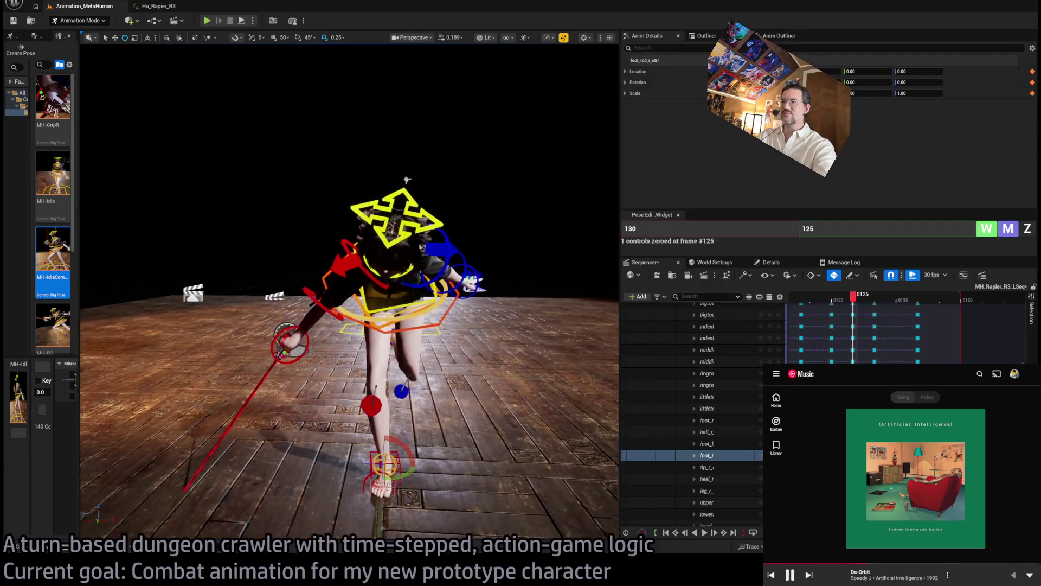
mouse_move(853, 297)
mouse_down()
mouse_move(841, 305)
mouse_move(895, 302)
mouse_move(810, 306)
mouse_move(886, 303)
mouse_move(844, 310)
mouse_move(853, 302)
mouse_up()
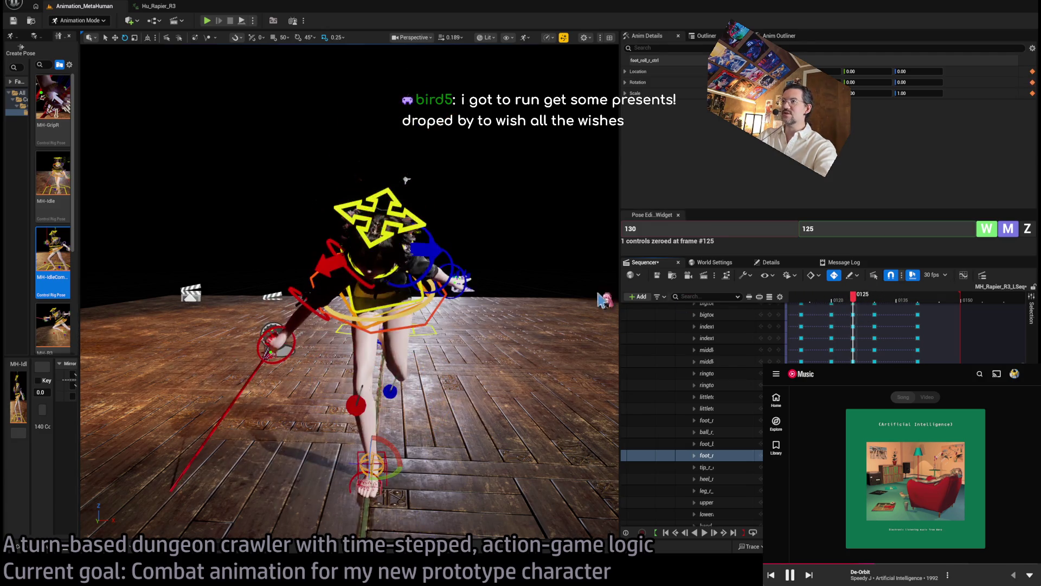
mouse_move(406, 180)
mouse_down()
mouse_move(318, 51)
mouse_move(295, 41)
mouse_up()
Zero the left and right clavicle controls at frame 125.
click(369, 325)
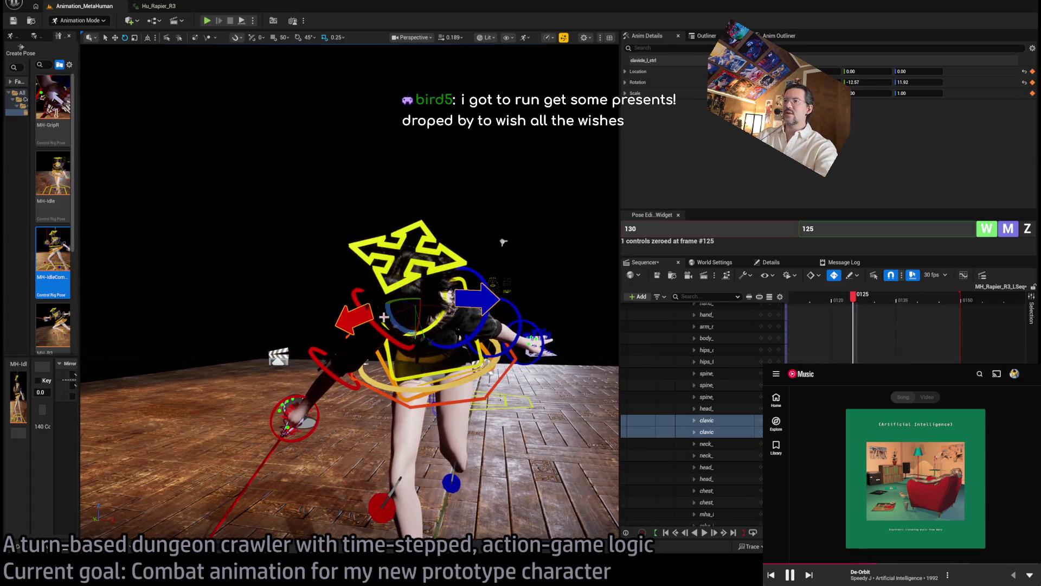
click(1028, 233)
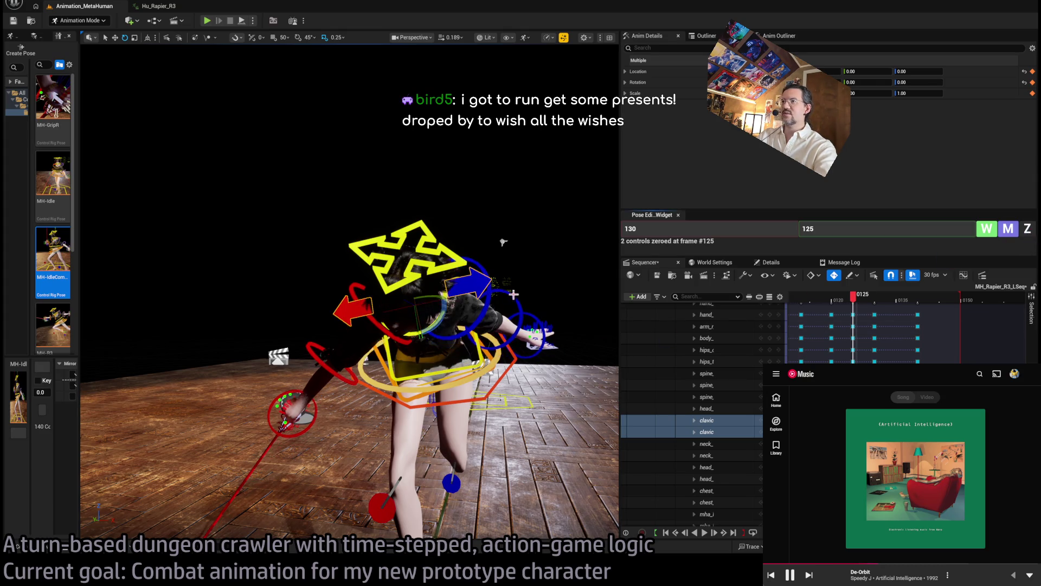
click(506, 332)
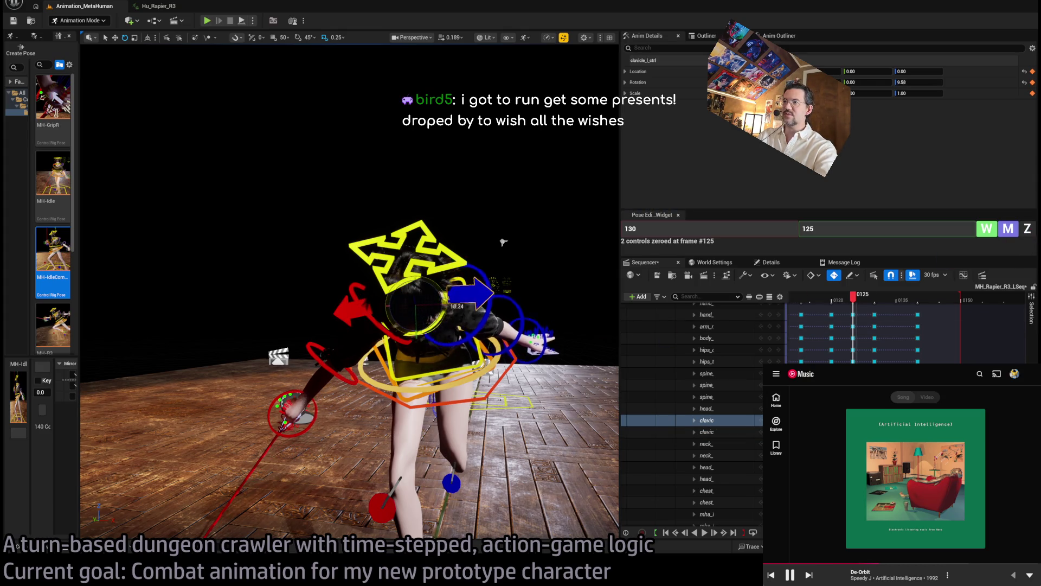
click(378, 337)
Rotate the shoulder slightly in the crouch near frame 128, then review back to frame 116.
drag(504, 243, 504, 242)
mouse_move(824, 297)
mouse_down()
mouse_move(835, 297)
mouse_move(814, 298)
mouse_move(889, 295)
mouse_up()
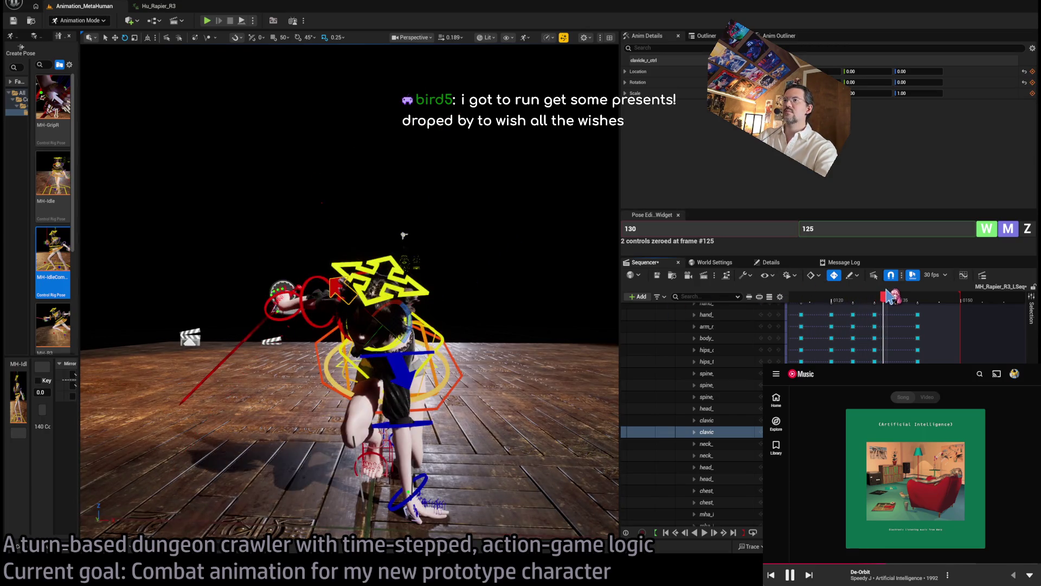
drag(544, 293, 544, 294)
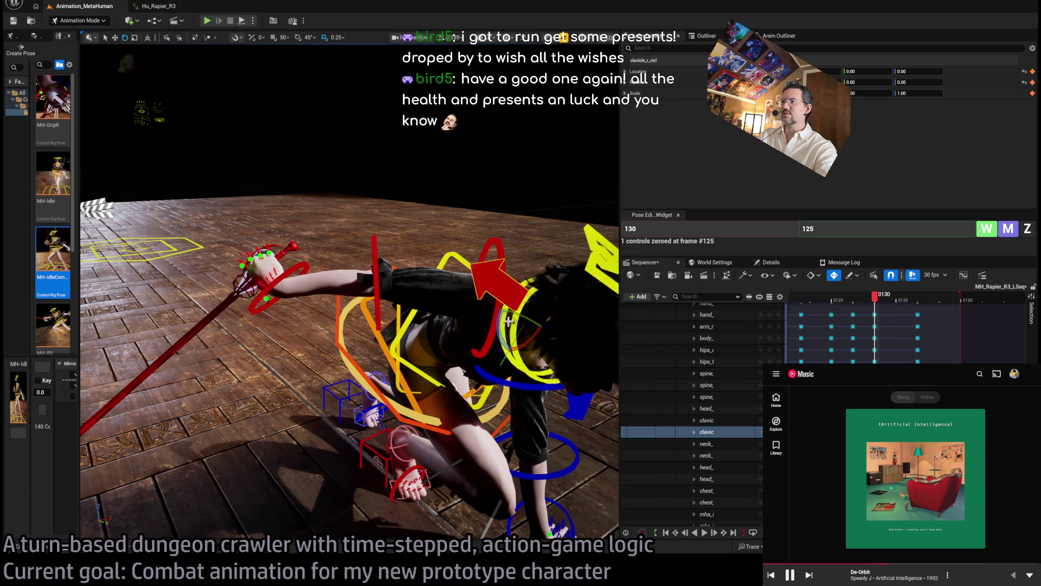
mouse_move(521, 321)
mouse_down()
mouse_move(545, 343)
mouse_move(535, 320)
mouse_up()
drag(350, 303, 380, 292)
mouse_move(875, 297)
mouse_down()
mouse_move(815, 307)
mouse_move(901, 311)
mouse_move(862, 312)
mouse_move(917, 296)
mouse_move(879, 312)
mouse_move(892, 314)
mouse_move(853, 311)
mouse_up()
scroll(350, 325, down, 5)
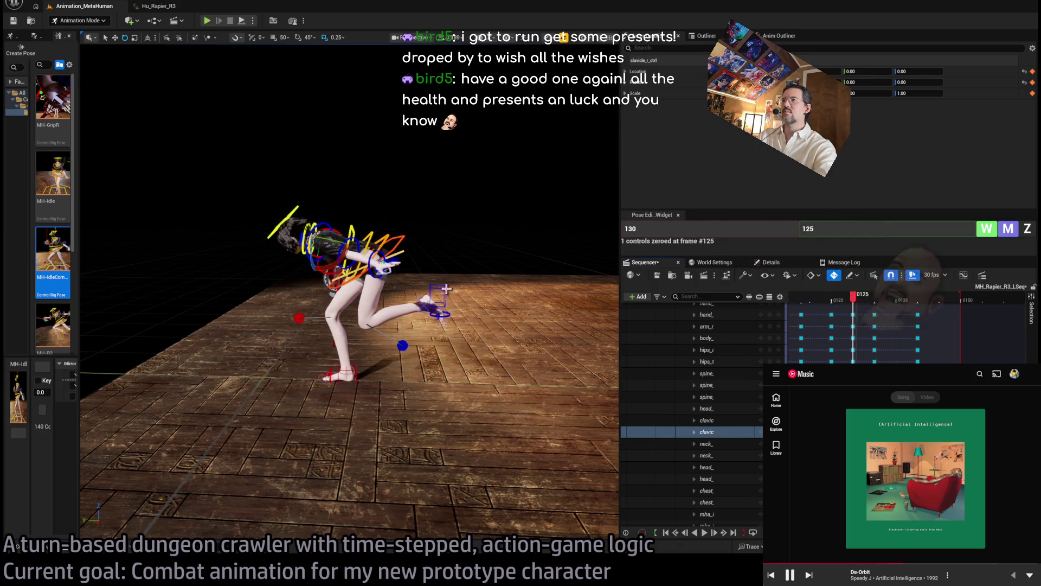
Move foot_l_ik_ctrl slightly lower and left at frame 125, then review frames 114 to 140.
click(458, 310)
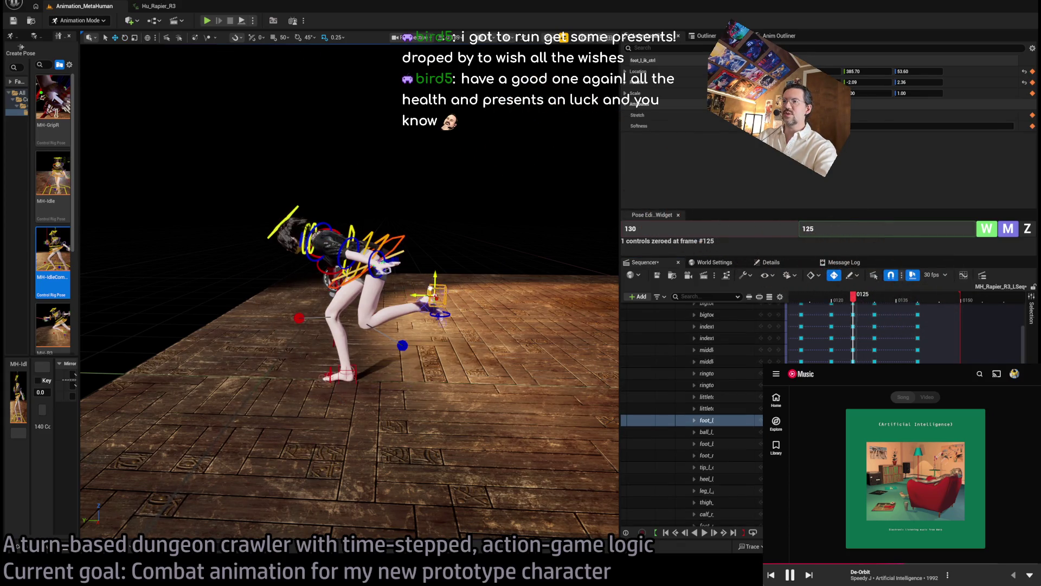
drag(431, 291, 418, 294)
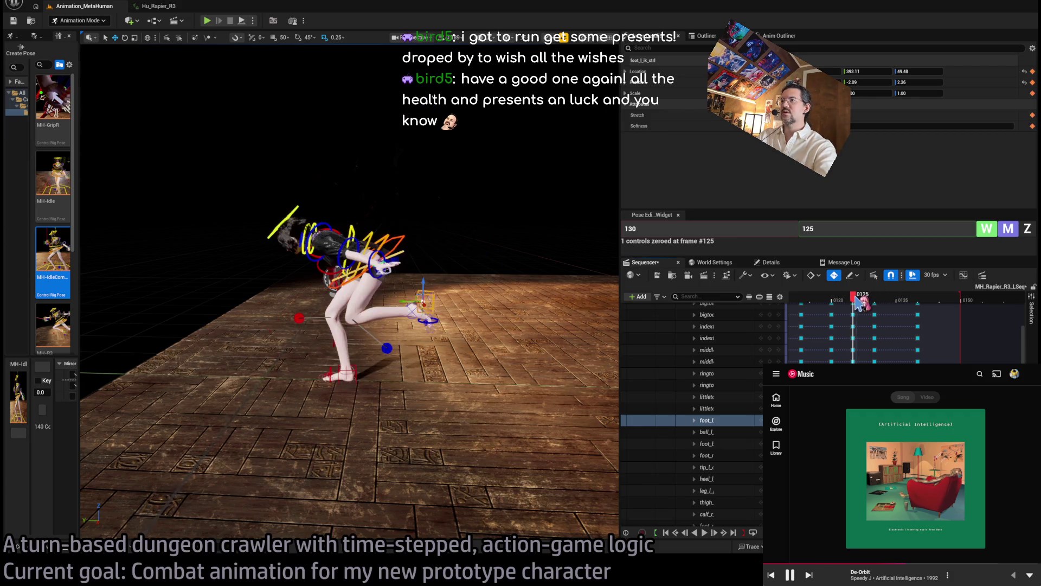
drag(870, 302, 861, 302)
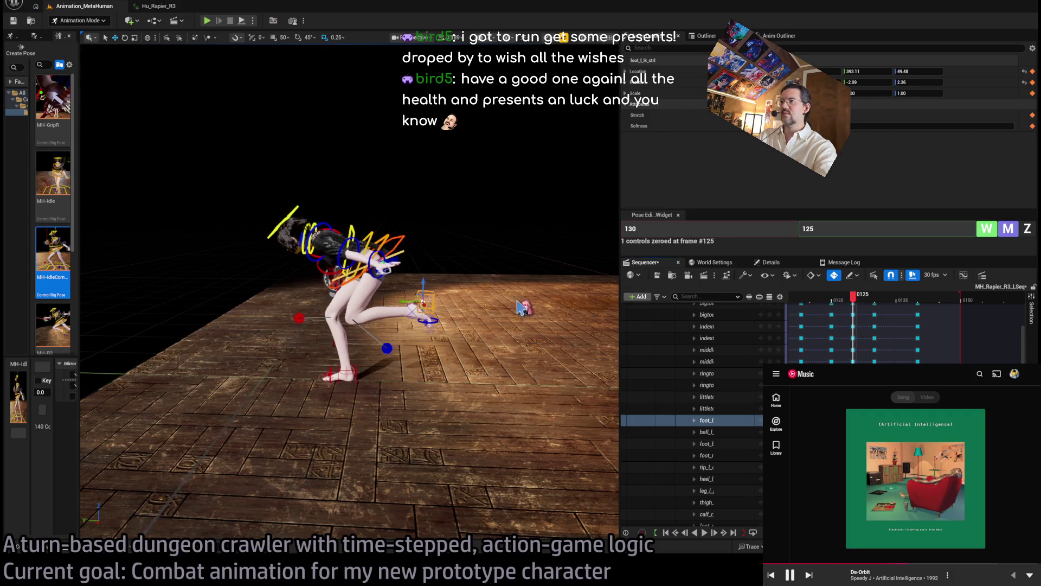
key(e)
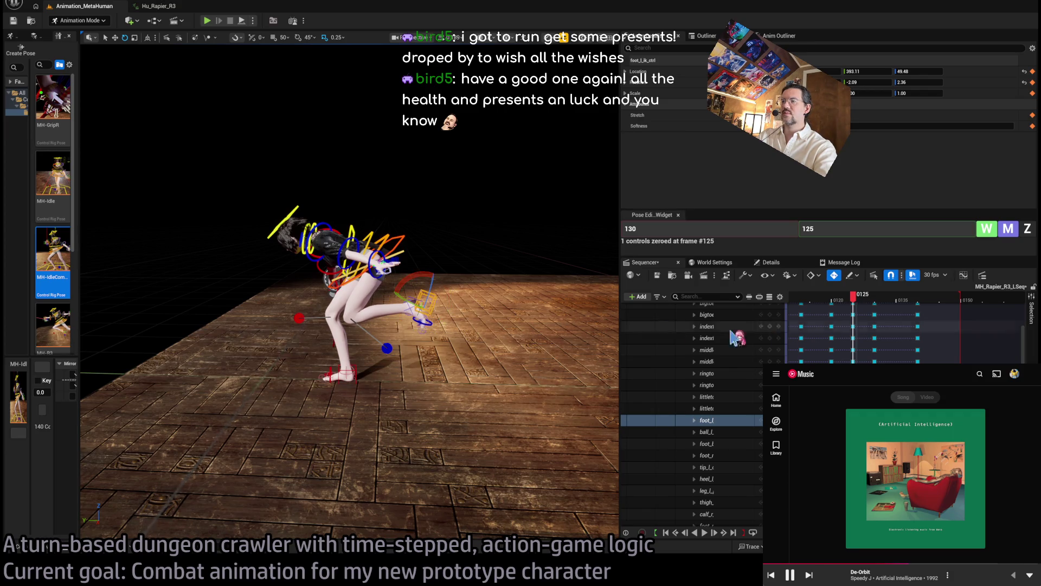
mouse_move(853, 300)
mouse_down()
mouse_move(817, 308)
mouse_move(933, 321)
mouse_move(901, 323)
mouse_up()
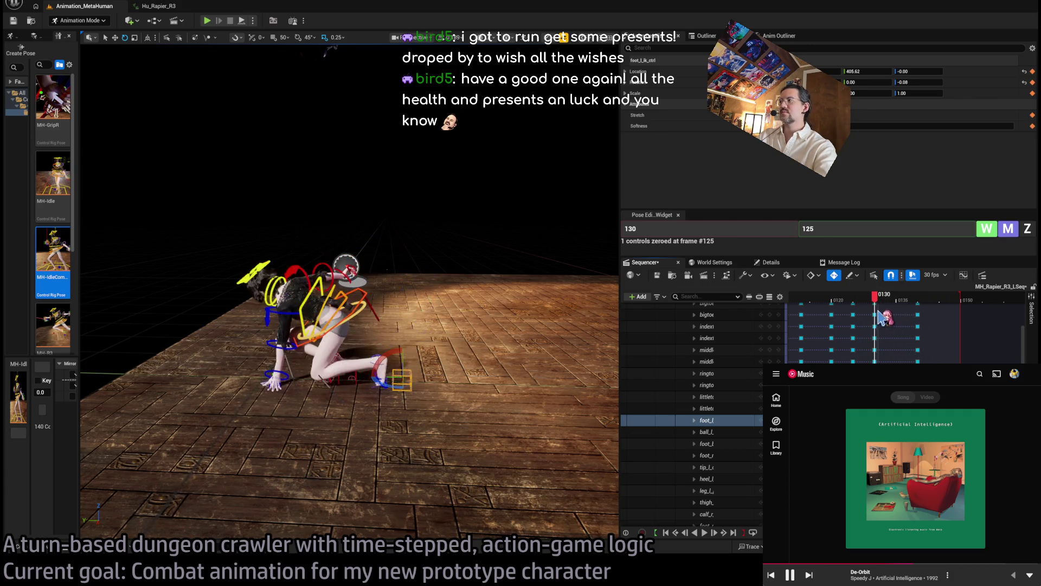
key(f)
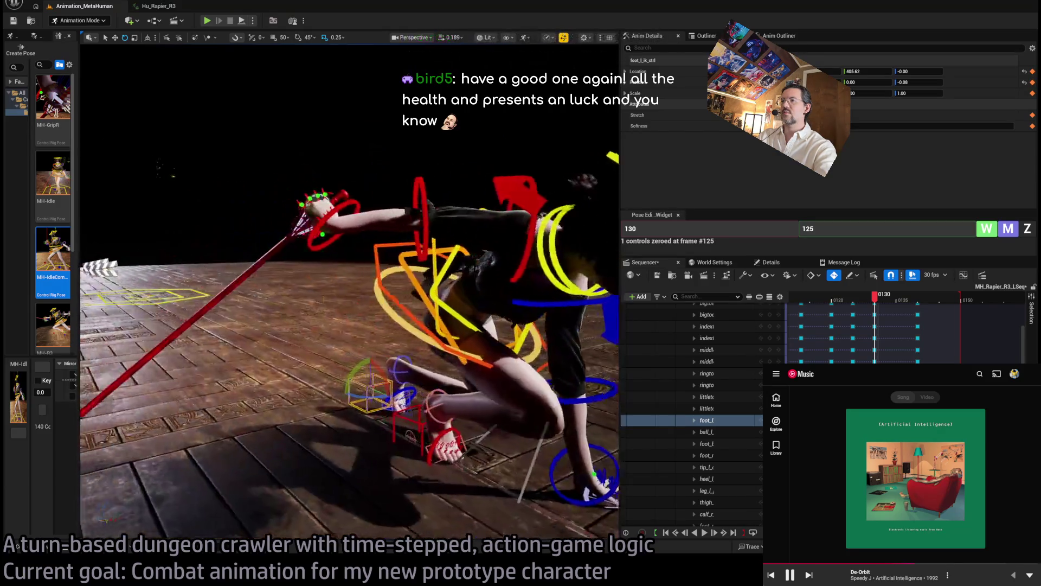
mouse_move(875, 297)
mouse_down()
mouse_move(930, 298)
mouse_move(917, 298)
mouse_up()
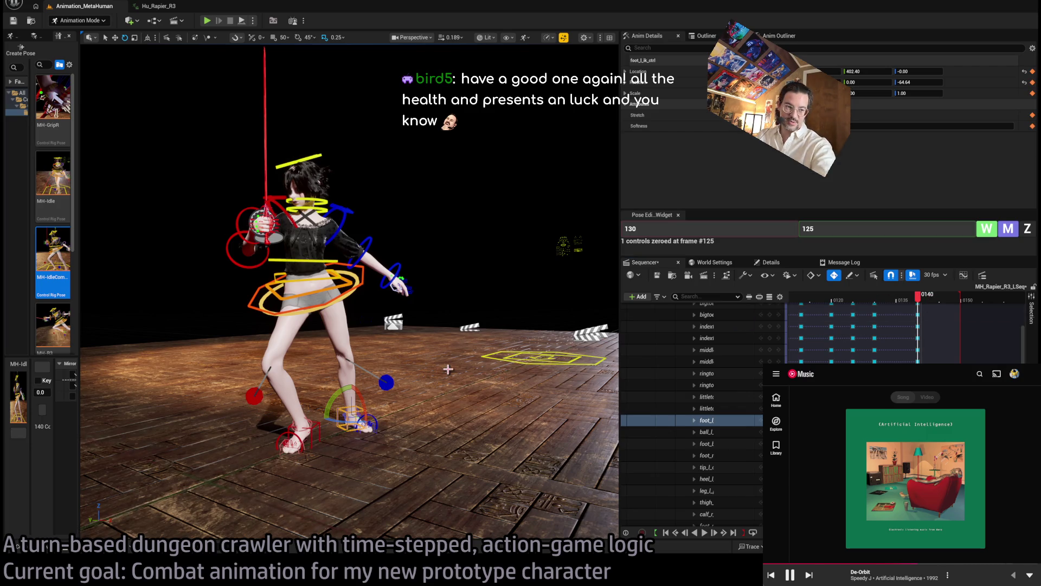
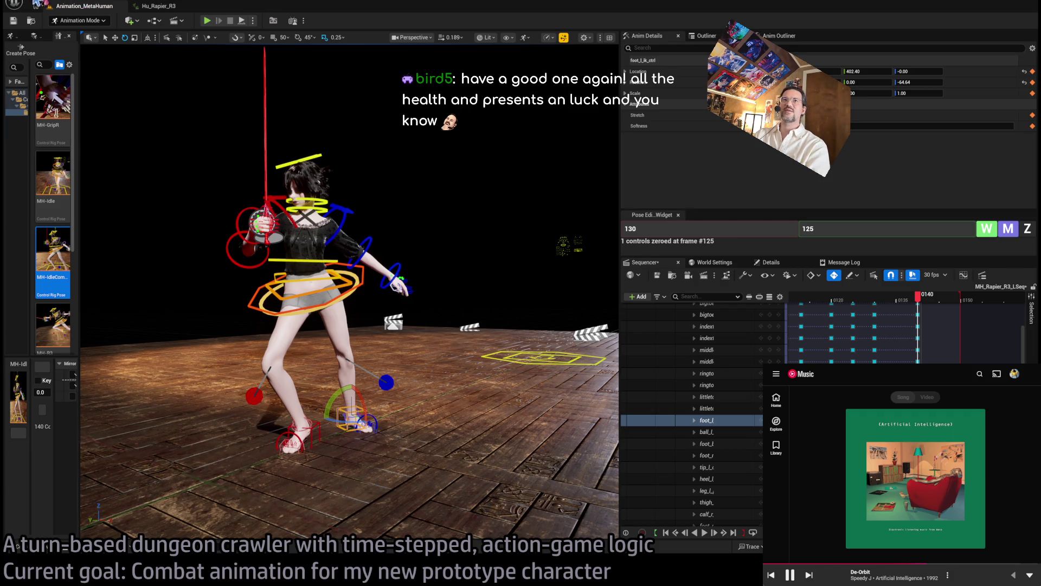
Save the rapier sequence, glance at the Twitch following page, and shrink the YouTube Music player again.
key(ctrl+s)
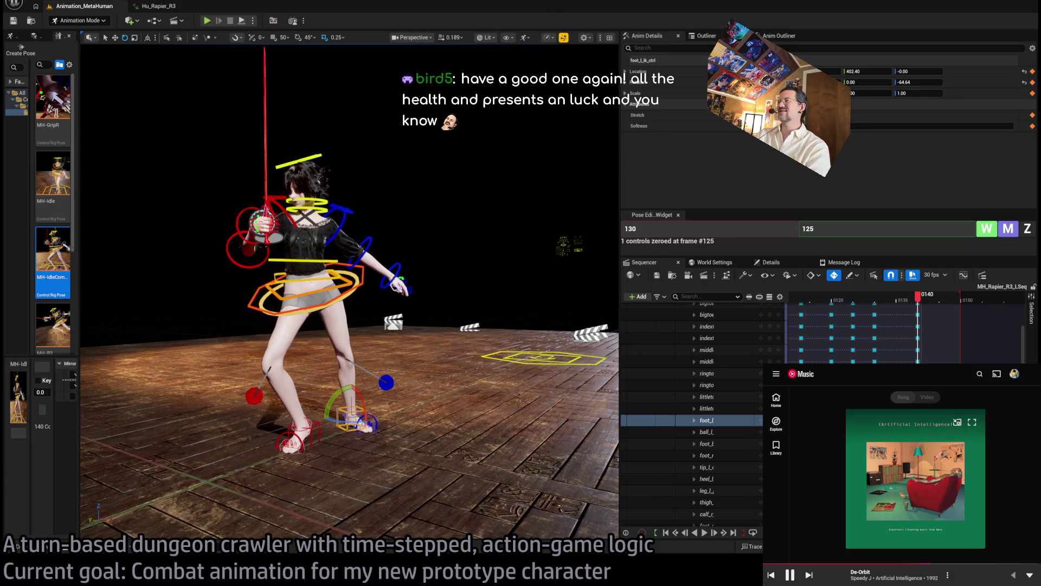
key(super+Up)
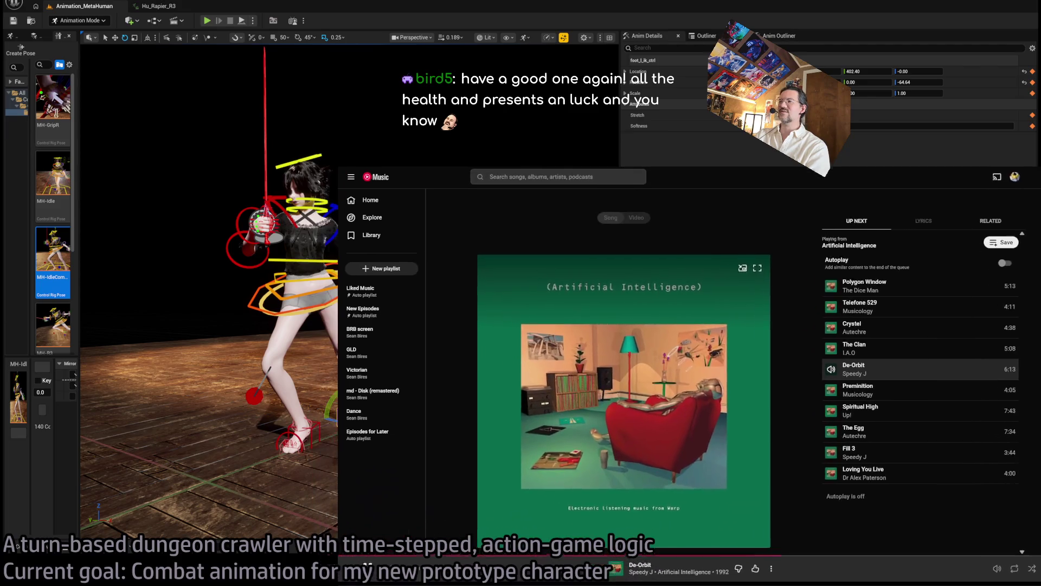
key(alt+Tab)
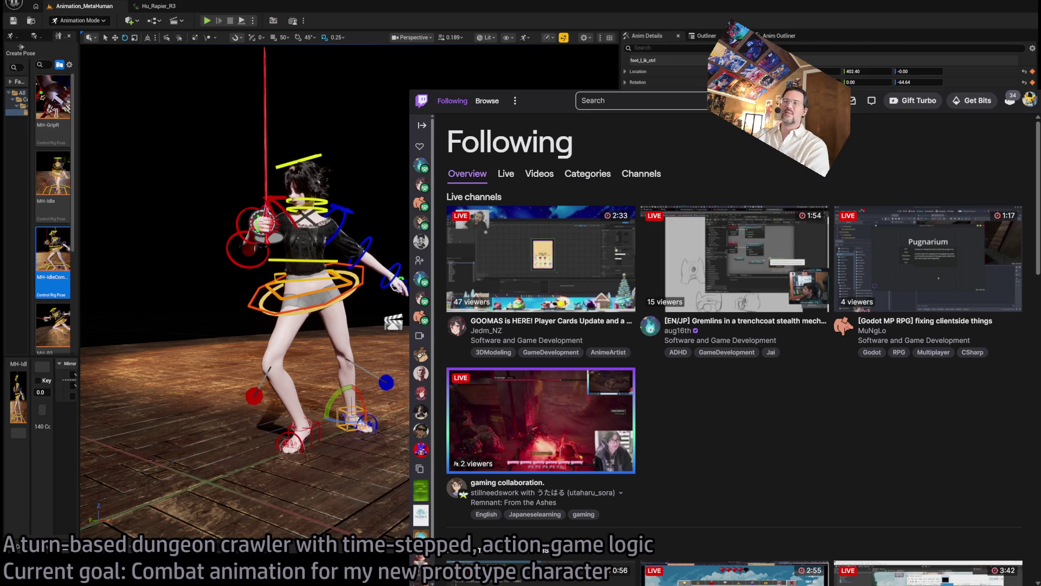
key(alt+Tab)
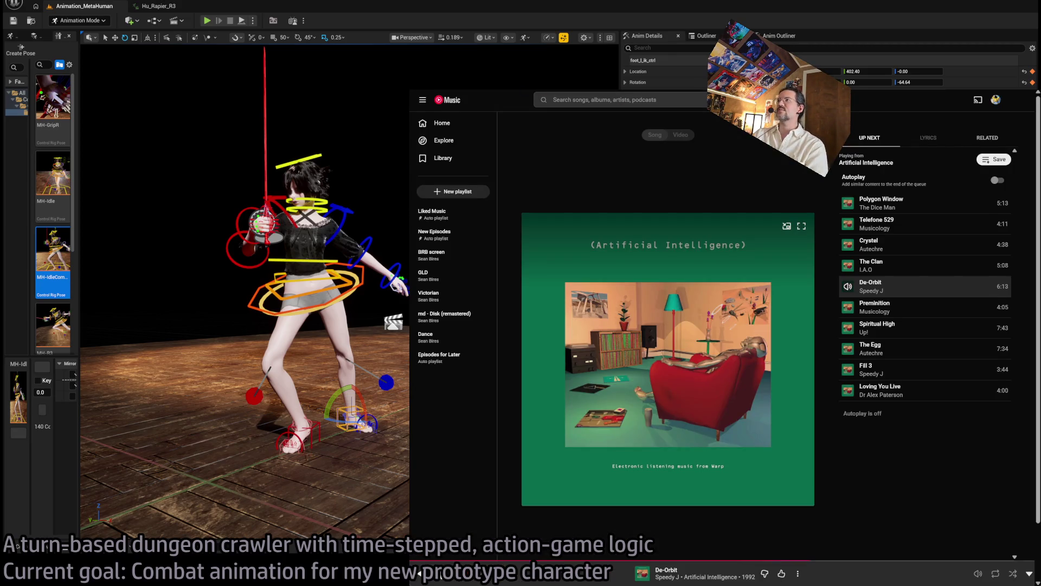
key(super+Down)
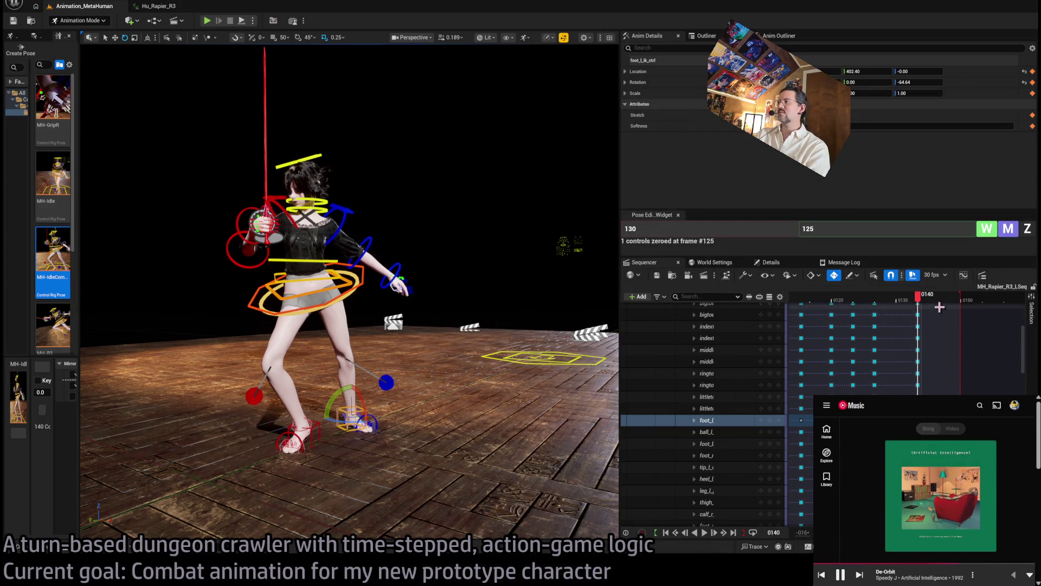
Scrub the rapier sequence from frame 0 through the lunge at frames 52–60, orbiting closer to the character.
mouse_move(939, 307)
mouse_down()
mouse_move(802, 308)
mouse_move(910, 328)
mouse_move(832, 331)
mouse_move(903, 339)
mouse_move(871, 363)
mouse_move(929, 357)
mouse_move(822, 362)
mouse_up()
scroll(821, 363, down, 5)
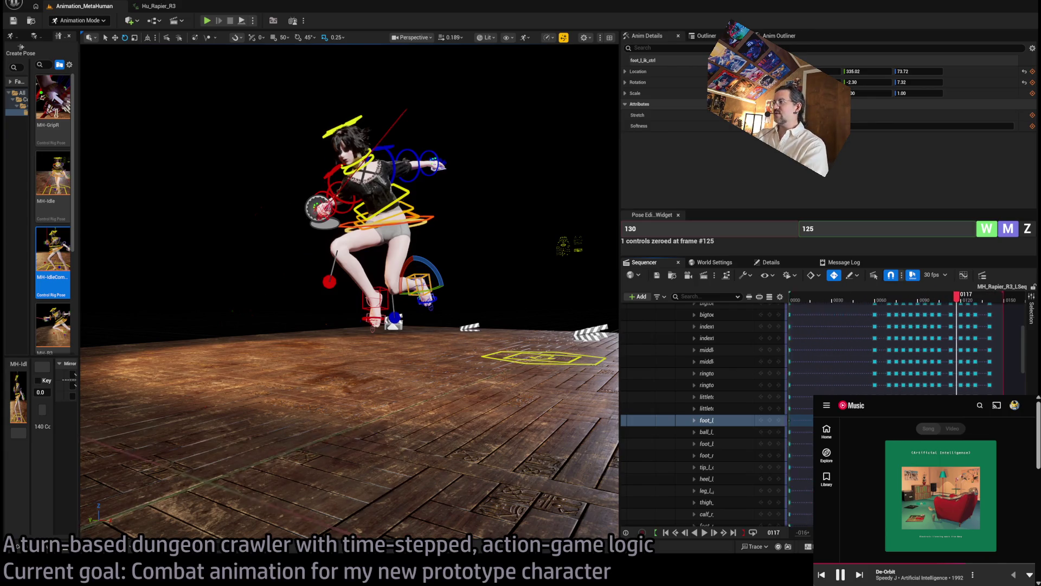
click(815, 306)
drag(819, 308, 812, 308)
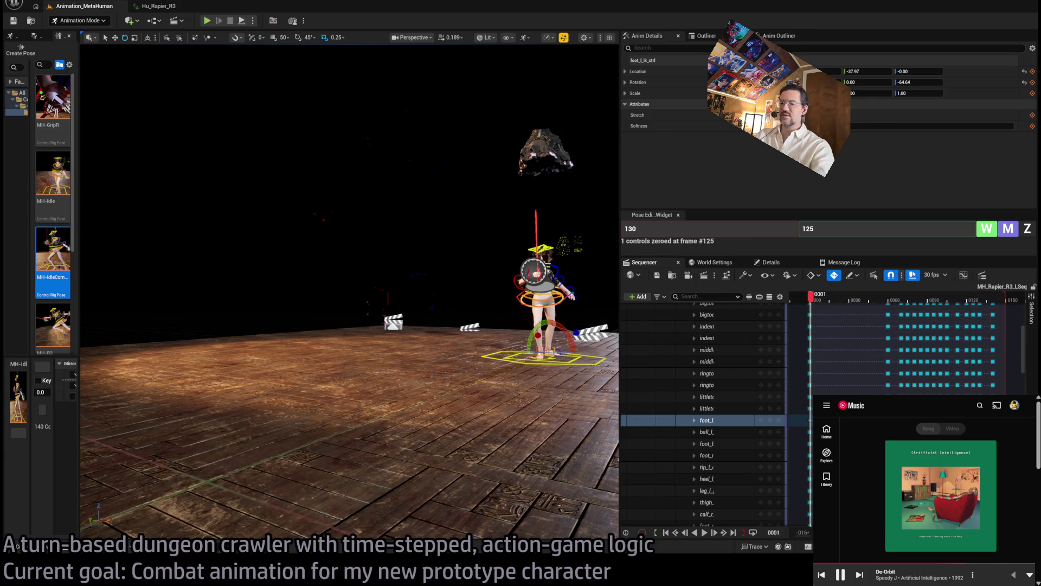
mouse_move(271, 433)
mouse_down()
mouse_move(89, 115)
mouse_move(95, 125)
mouse_up()
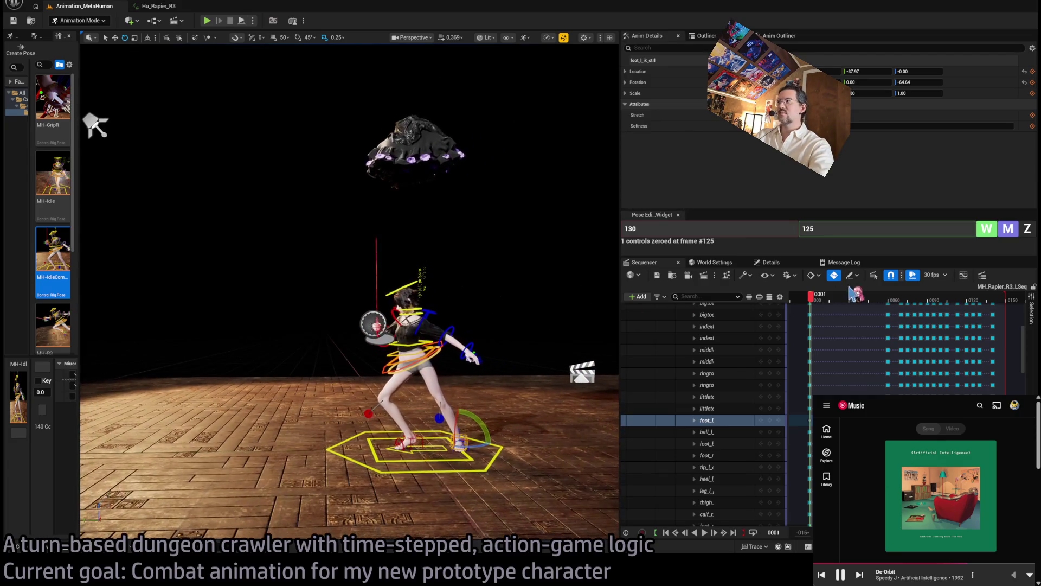
mouse_move(818, 308)
mouse_down()
mouse_move(917, 304)
mouse_move(872, 315)
mouse_move(897, 318)
mouse_move(883, 318)
mouse_up()
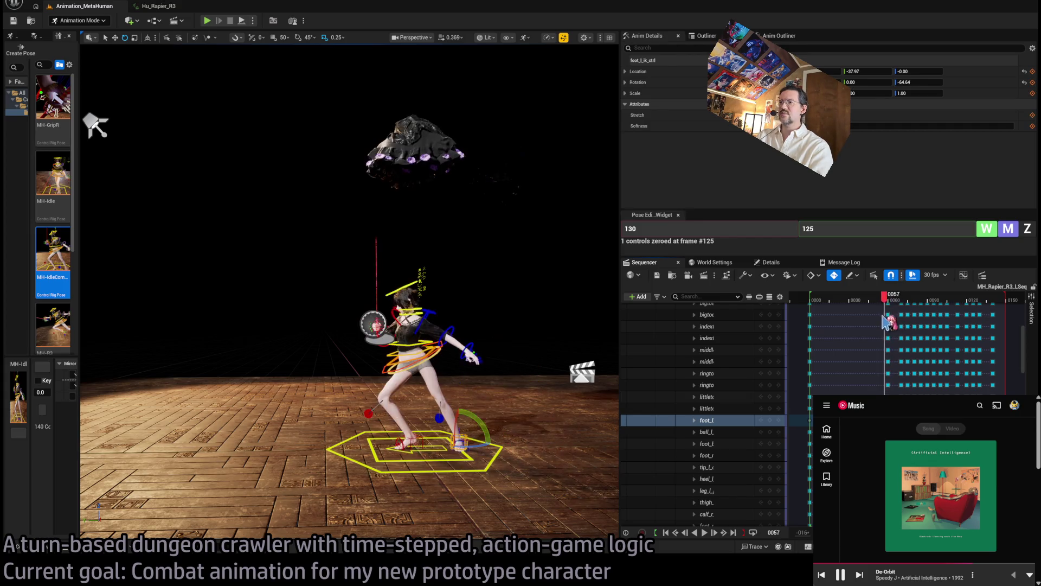
mouse_move(811, 325)
mouse_down()
mouse_move(910, 337)
mouse_move(816, 347)
mouse_up()
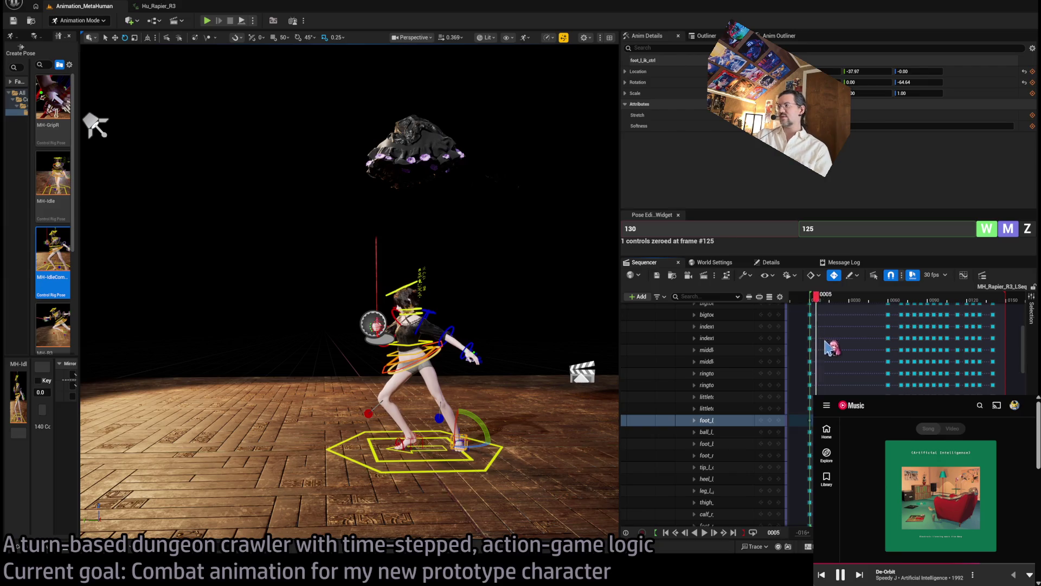
mouse_move(881, 348)
mouse_down()
mouse_move(917, 352)
mouse_move(903, 349)
mouse_up()
mouse_move(347, 271)
mouse_down()
mouse_move(282, 279)
mouse_move(390, 291)
mouse_move(255, 174)
mouse_up()
In world space, rotate the right upper arm down and the forearm out to extend the rapier.
click(395, 291)
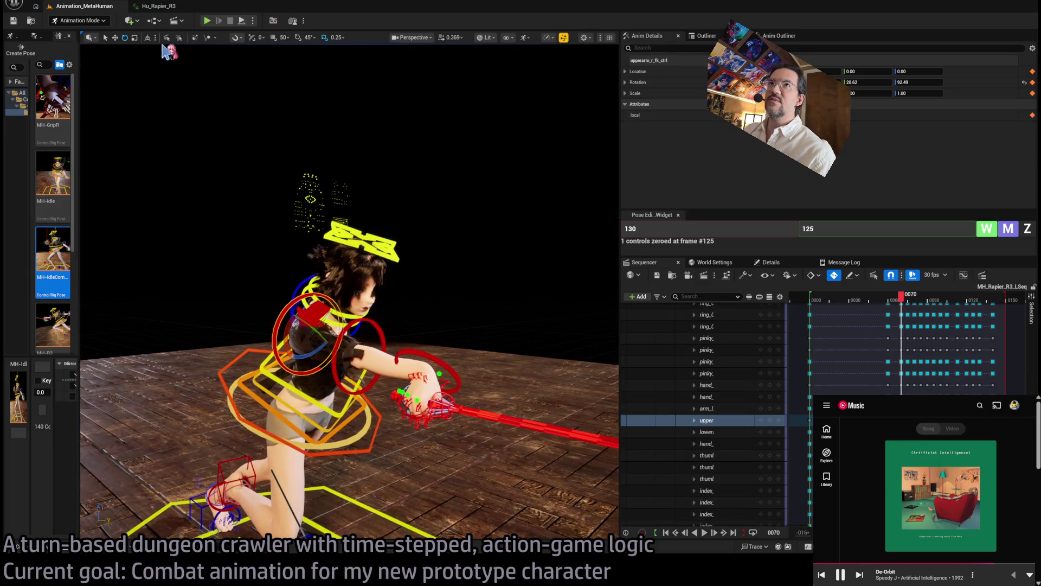
click(148, 37)
drag(184, 84, 258, 90)
drag(374, 286, 412, 315)
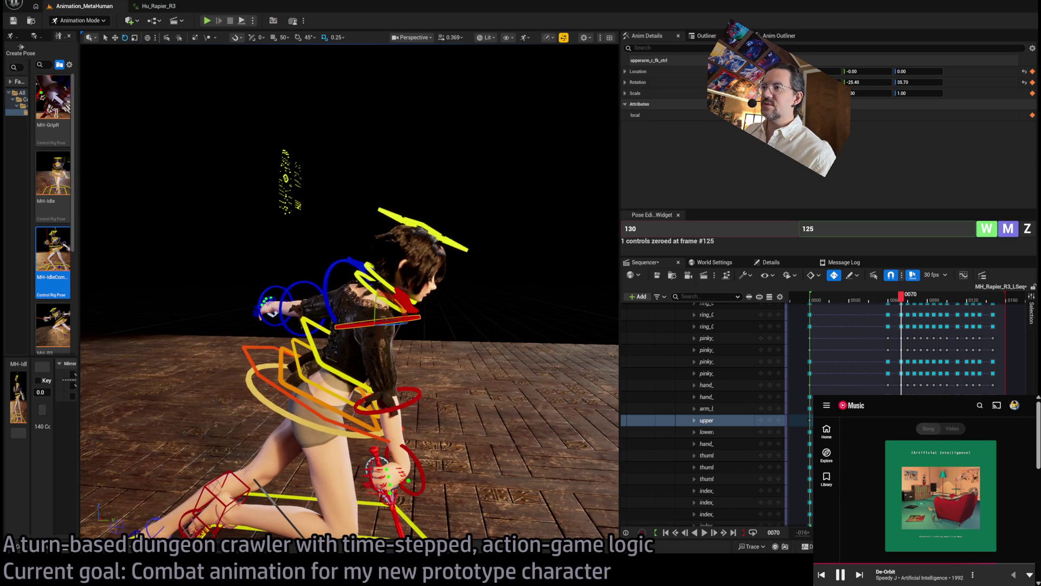
click(415, 395)
mouse_move(387, 373)
mouse_down()
mouse_move(358, 393)
mouse_move(149, 142)
mouse_up()
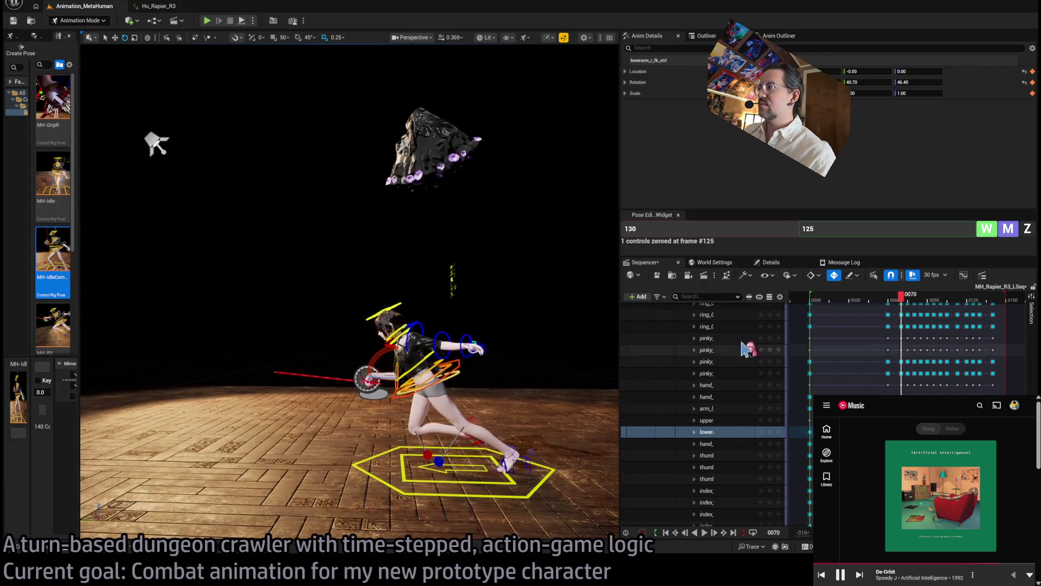
mouse_move(901, 297)
mouse_down()
mouse_move(890, 298)
mouse_move(915, 309)
mouse_move(879, 308)
mouse_move(915, 310)
mouse_move(903, 309)
mouse_up()
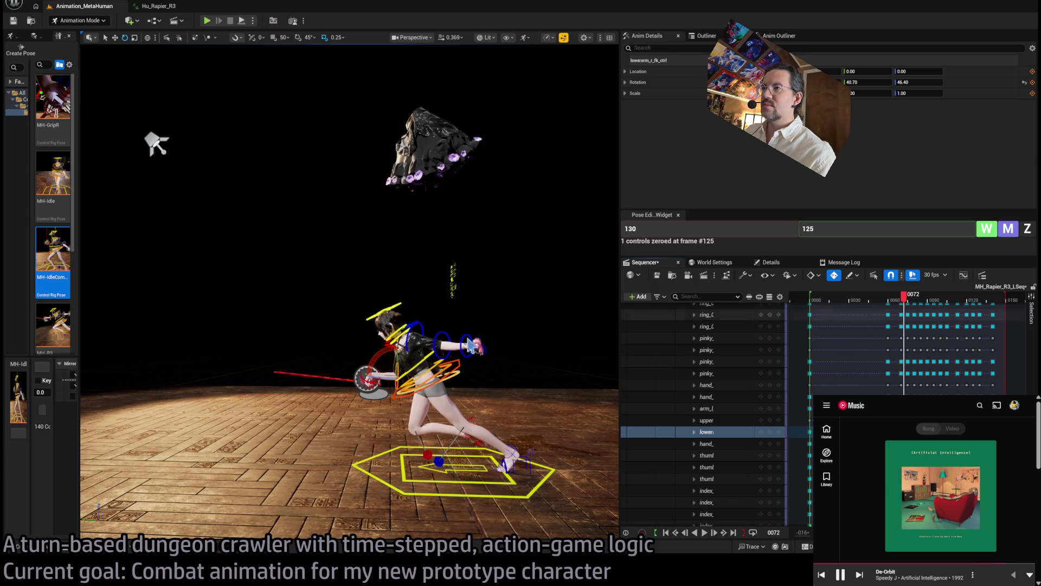
drag(415, 371, 415, 371)
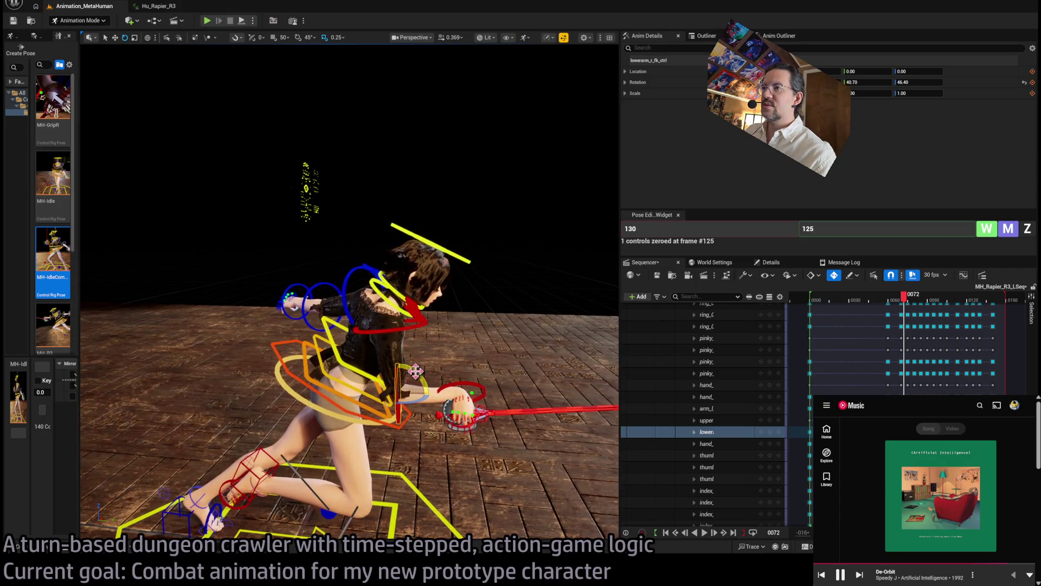
Turn the upper arm about 11°, tilt the hand up, and lower the forearm to about 40.70/46.40.
click(425, 323)
drag(426, 327, 425, 342)
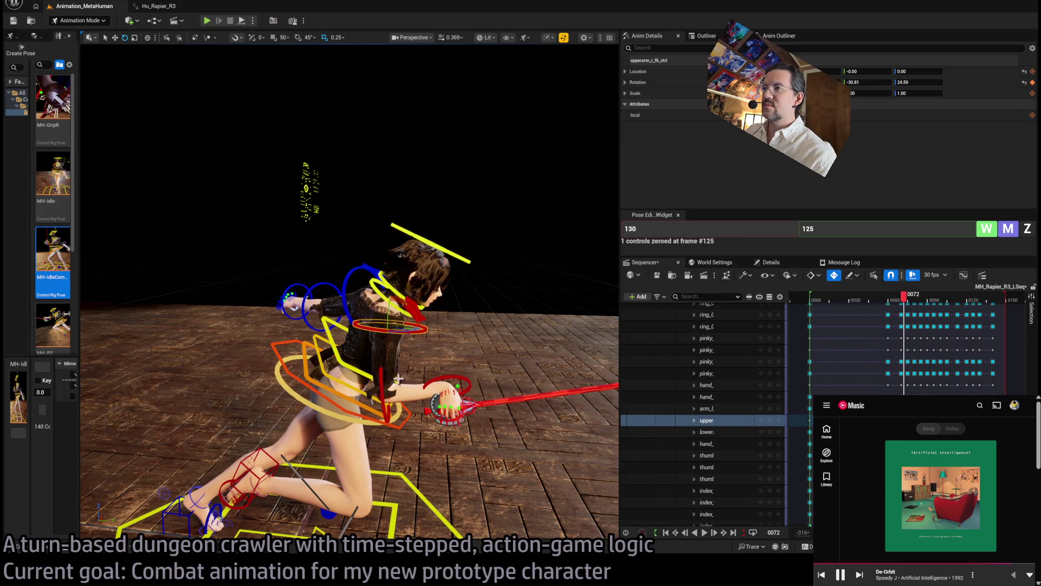
click(456, 397)
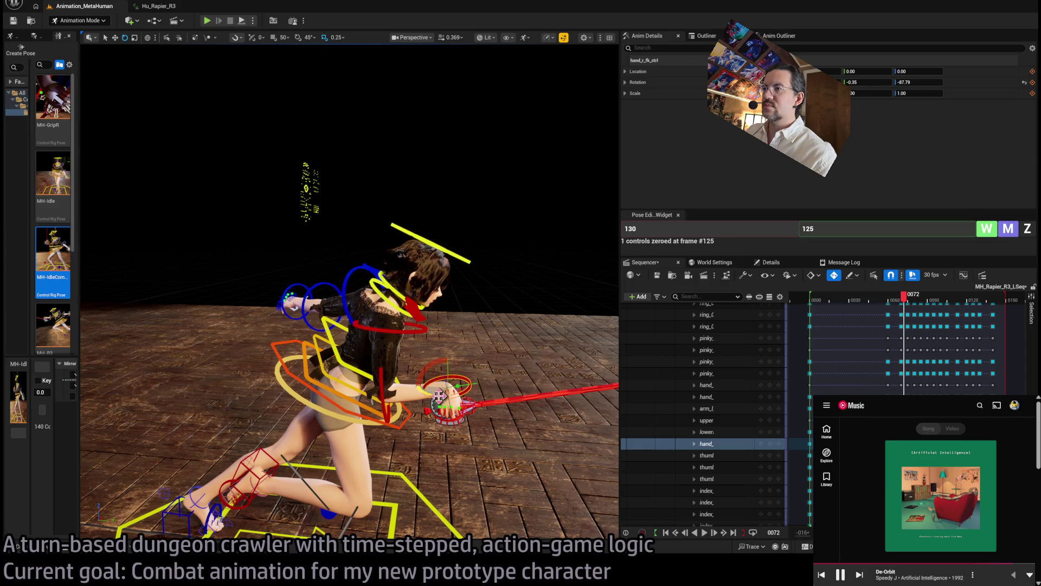
drag(428, 363, 428, 335)
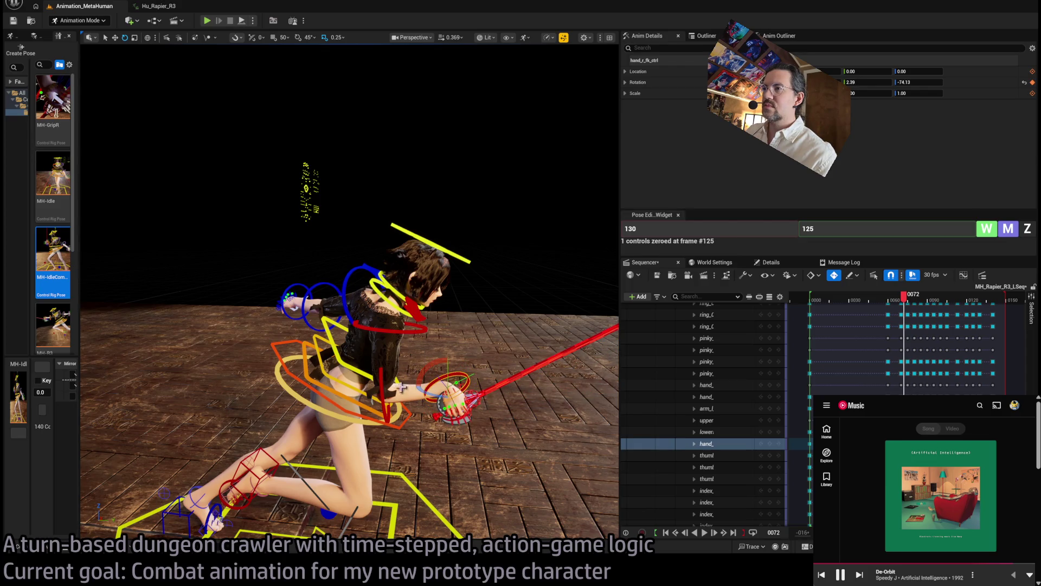
click(382, 383)
drag(382, 382, 385, 404)
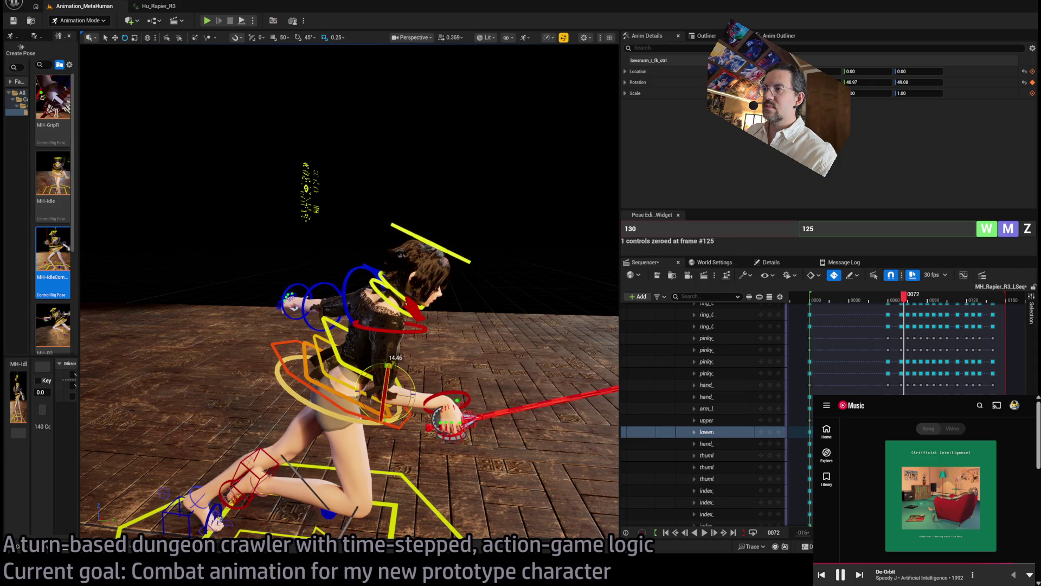
scroll(350, 293, down, 10)
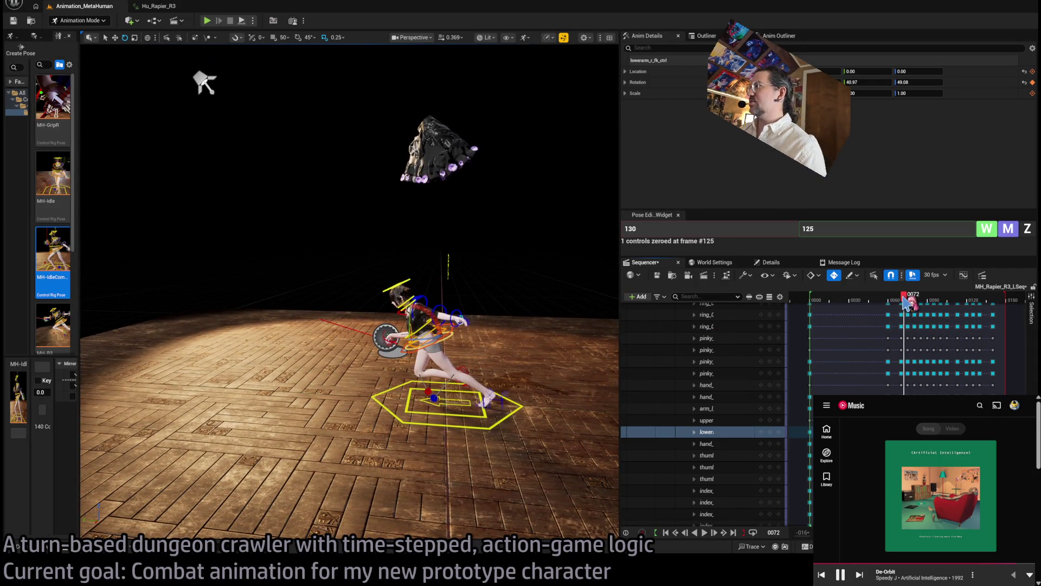
mouse_move(904, 302)
mouse_down()
mouse_move(913, 298)
mouse_move(904, 308)
mouse_up()
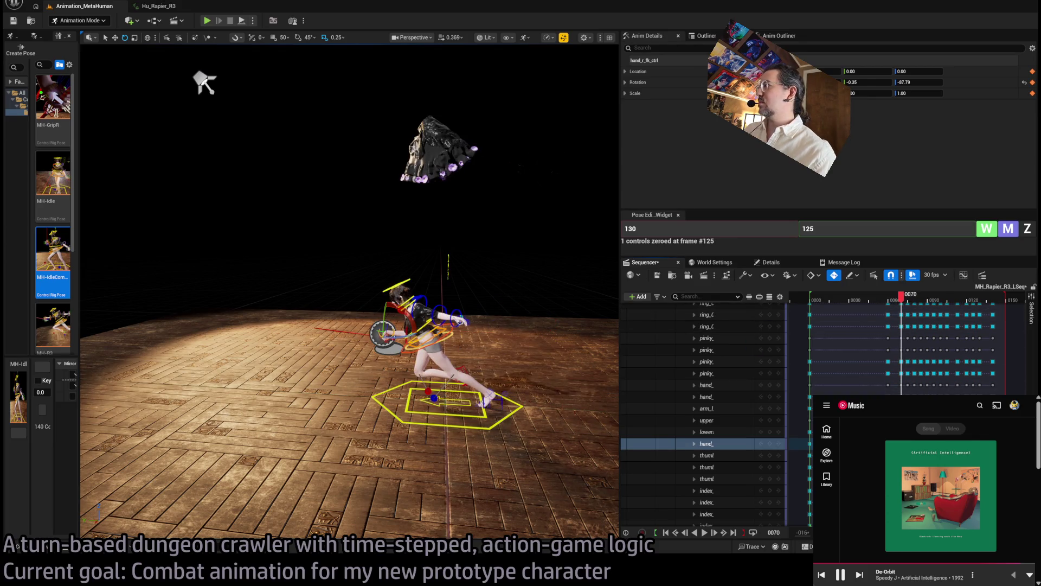
click(706, 432)
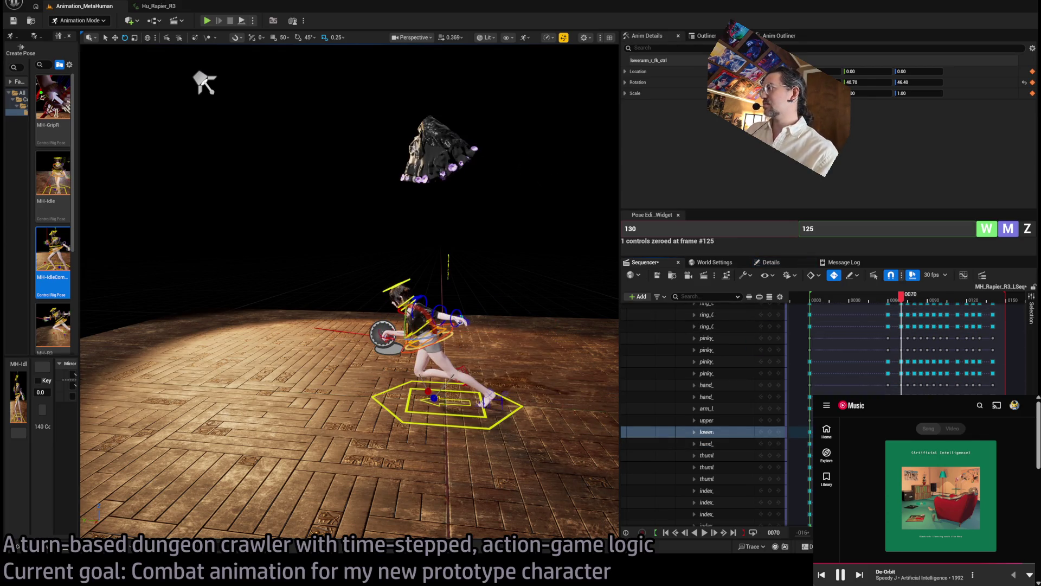
scroll(705, 412, up, 10)
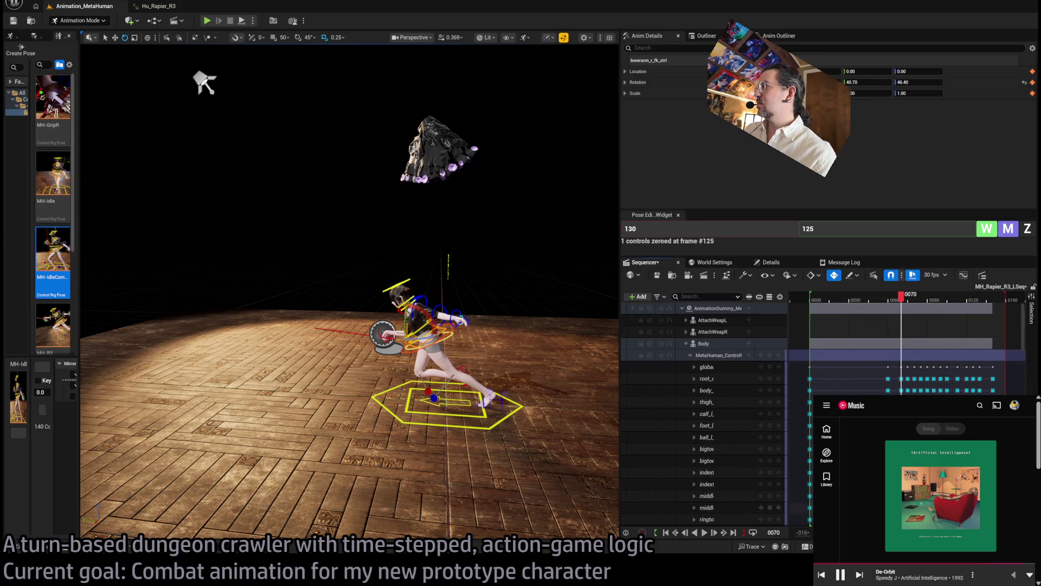
Collapse the MetaHuman_ControlRig track and delete the two keys near frame 70.
scroll(916, 348, up, 3)
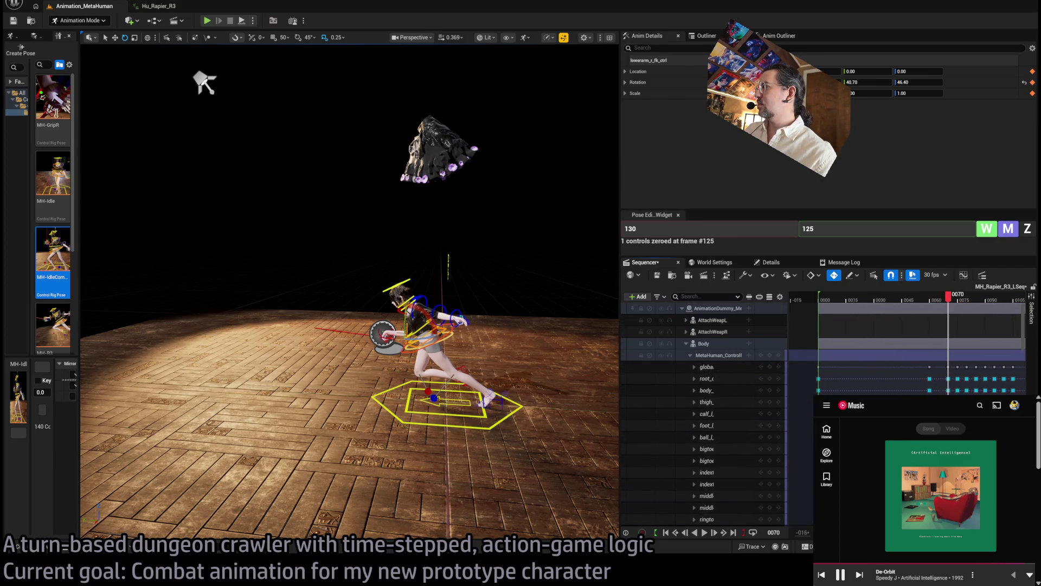
scroll(917, 347, up, 3)
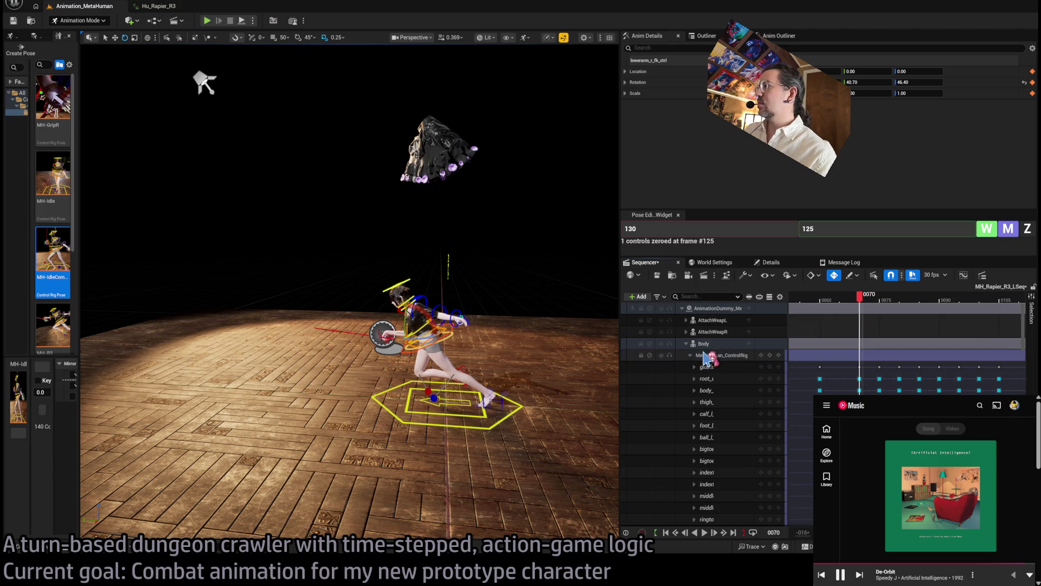
click(690, 355)
drag(860, 363, 867, 353)
key(Delete)
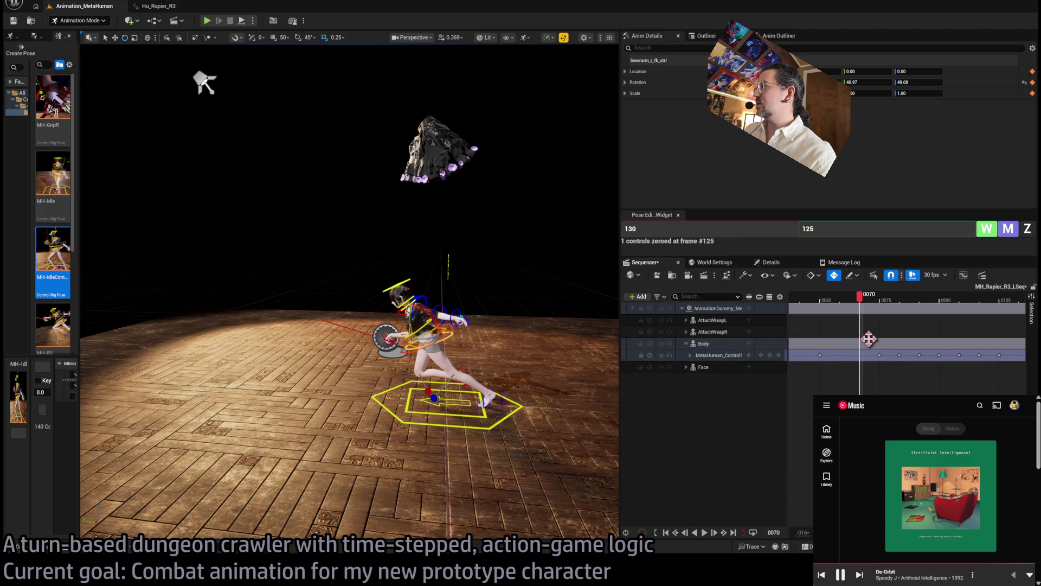
Scrub frames 70 to 88 to check the raised-rapier lunge, then reframe the character at frame 51.
mouse_move(866, 303)
mouse_down()
mouse_move(831, 298)
mouse_move(927, 296)
mouse_move(805, 289)
mouse_move(936, 301)
mouse_up()
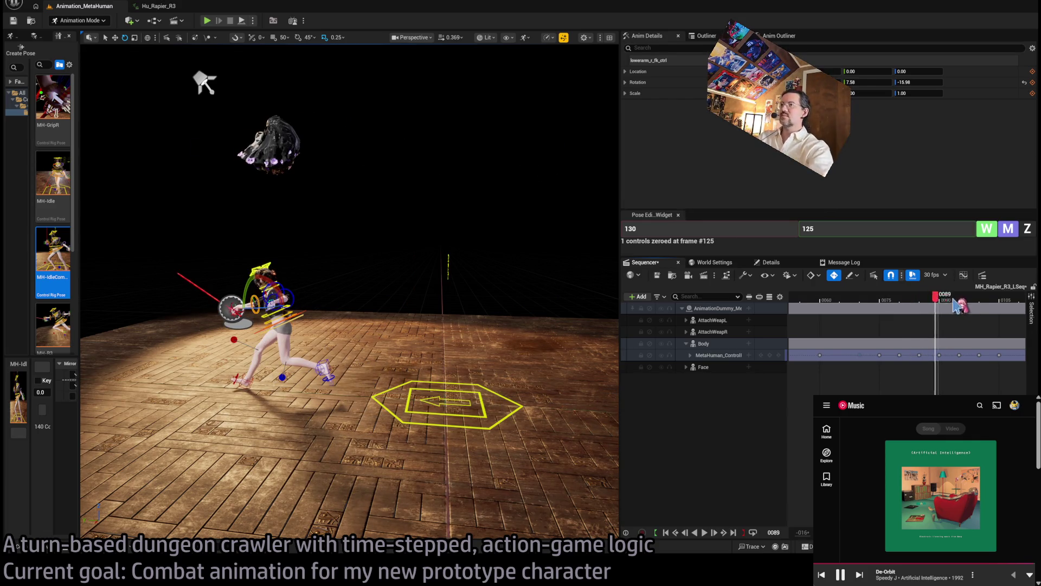
mouse_move(959, 306)
mouse_down()
mouse_move(988, 300)
mouse_move(932, 298)
mouse_up()
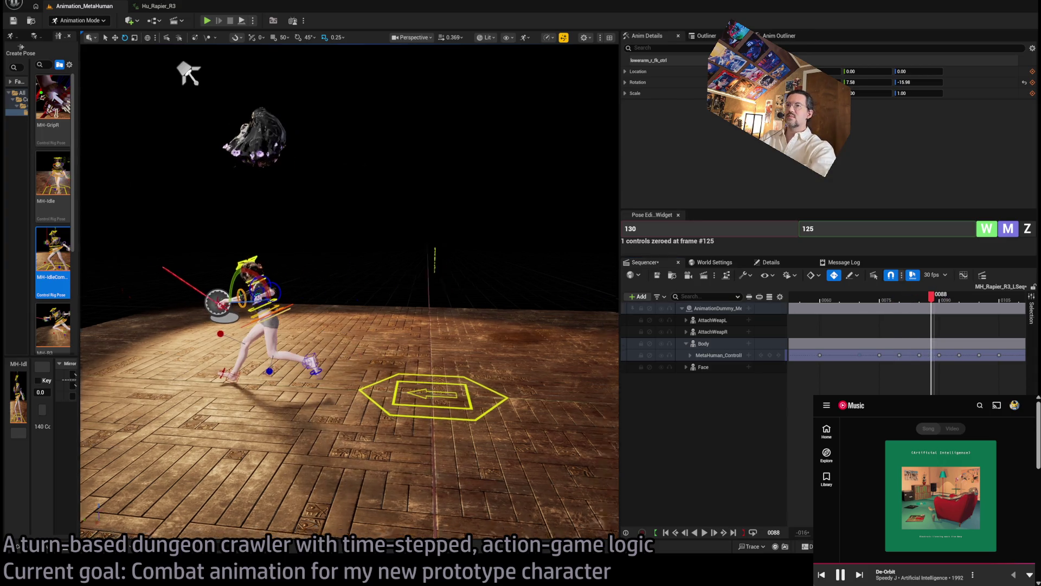
drag(188, 73, 271, 108)
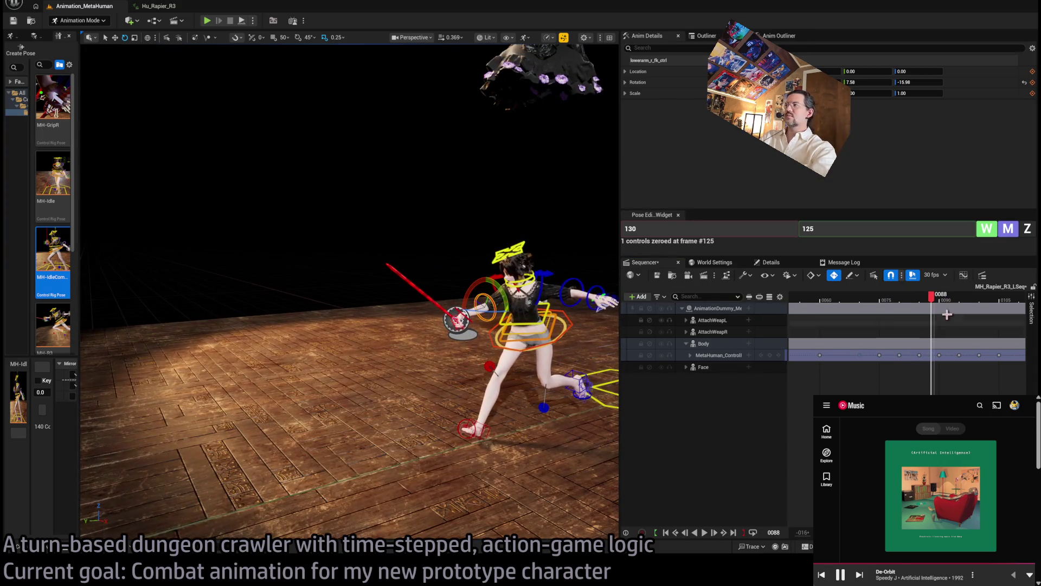
drag(941, 298, 1007, 298)
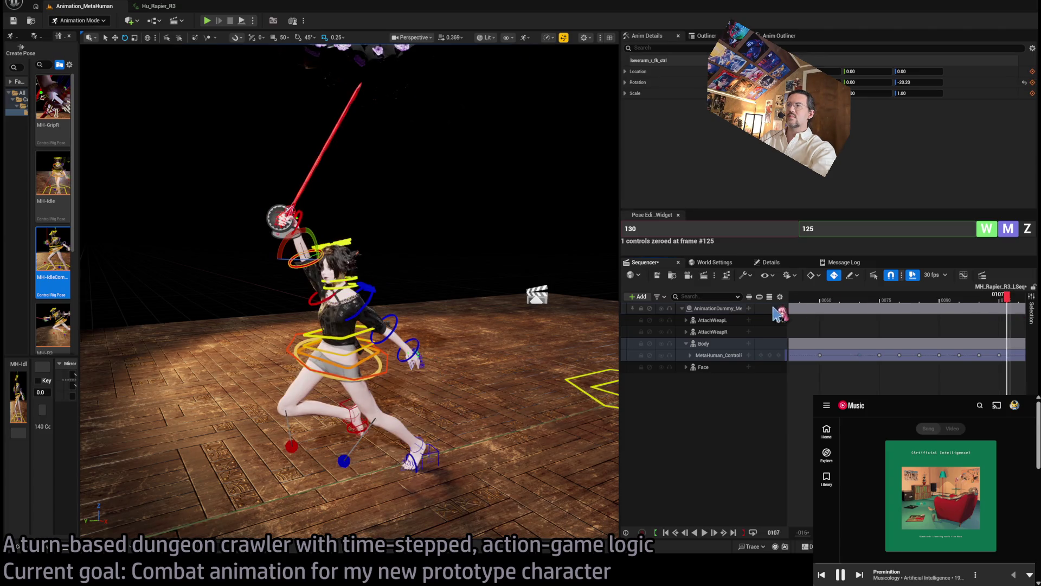
key(f)
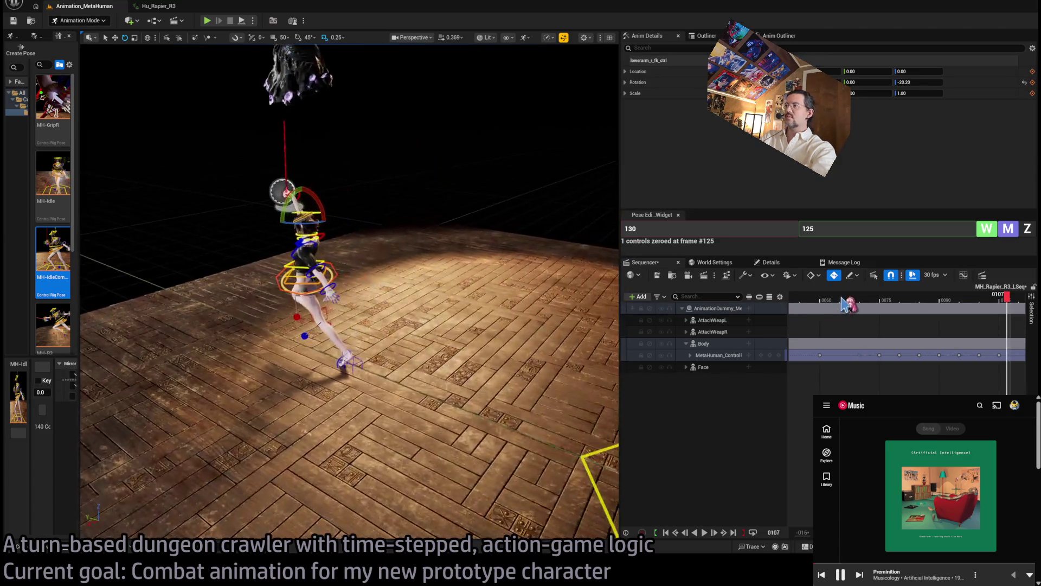
drag(843, 302, 790, 299)
key(f)
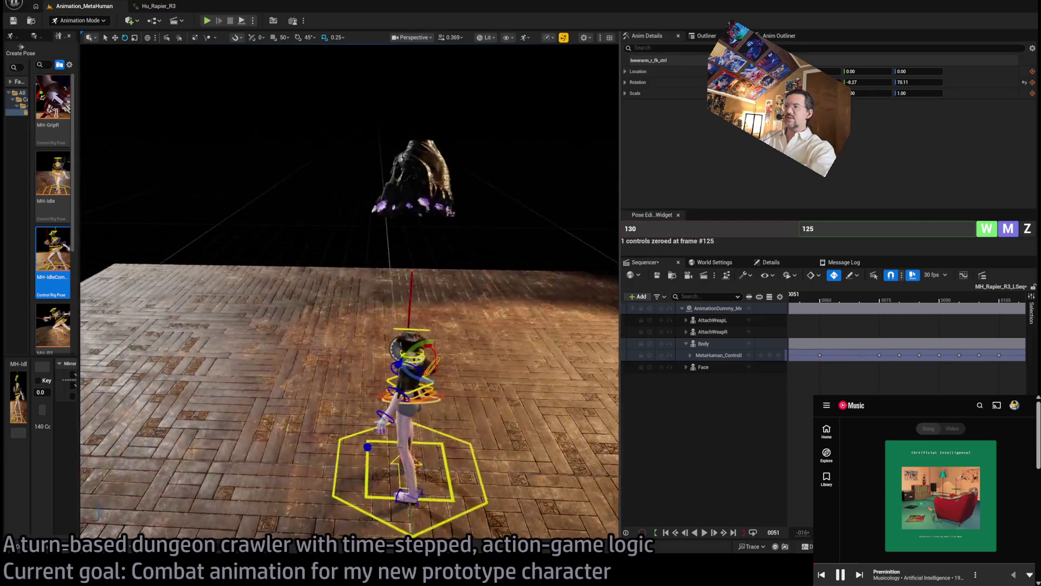
Play the lunge from frame 51, stopping at frame 95, then scrub on to frame 112.
key(space)
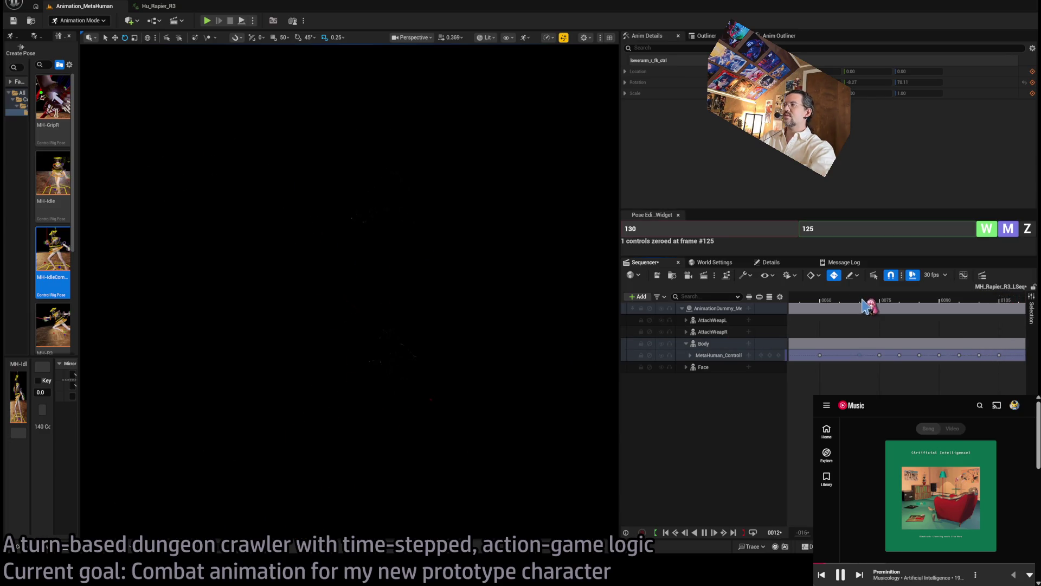
click(958, 297)
mouse_move(976, 302)
mouse_down()
mouse_move(1031, 301)
mouse_move(999, 301)
mouse_up()
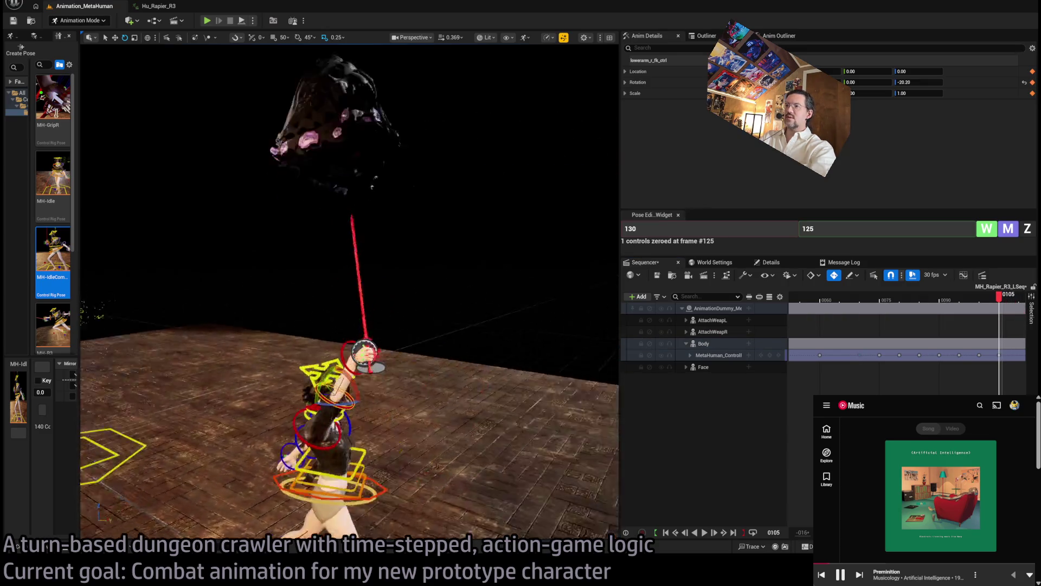
drag(347, 271, 309, 255)
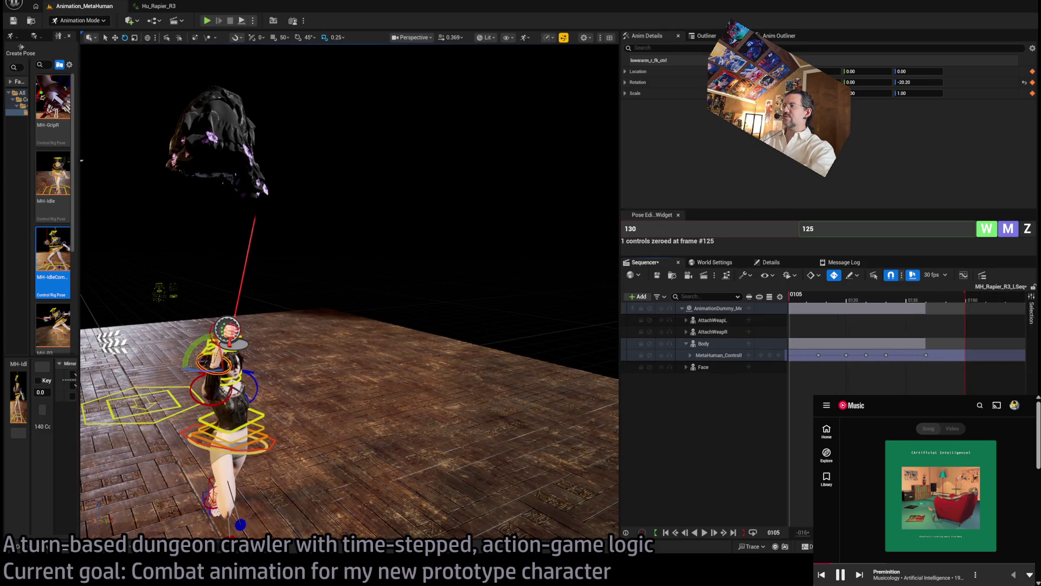
Scrub frames 105–134 while viewing from behind, then enlarge the music player window.
scroll(906, 325, left, 3)
mouse_move(864, 303)
mouse_down()
mouse_move(944, 308)
mouse_move(921, 311)
mouse_up()
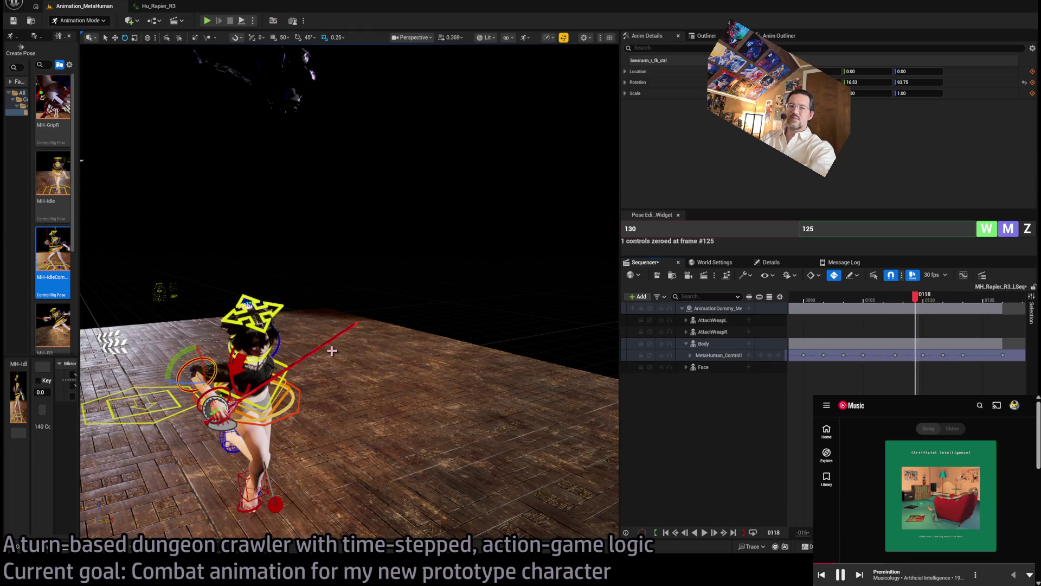
mouse_move(337, 352)
mouse_down()
mouse_move(226, 93)
mouse_move(396, 112)
mouse_up()
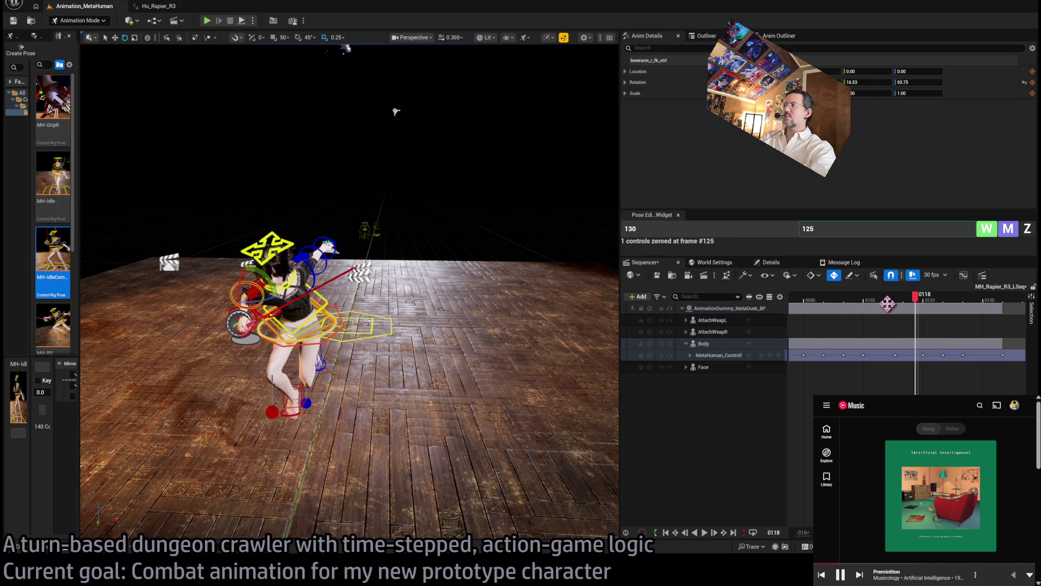
mouse_move(917, 303)
mouse_down()
mouse_move(989, 308)
mouse_move(868, 312)
mouse_move(920, 319)
mouse_move(835, 306)
mouse_move(936, 306)
mouse_move(925, 305)
mouse_up()
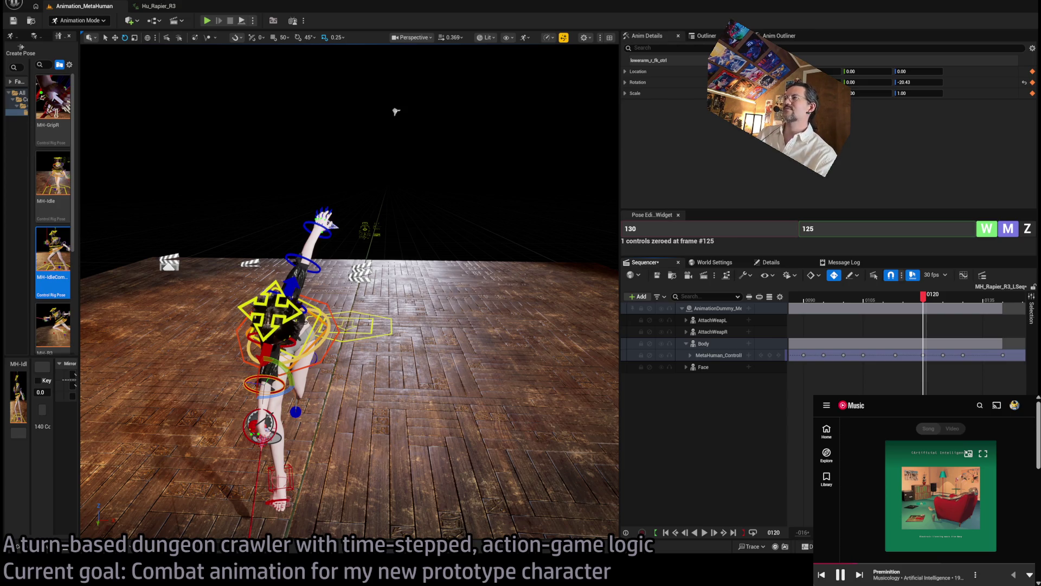
drag(814, 395, 462, 194)
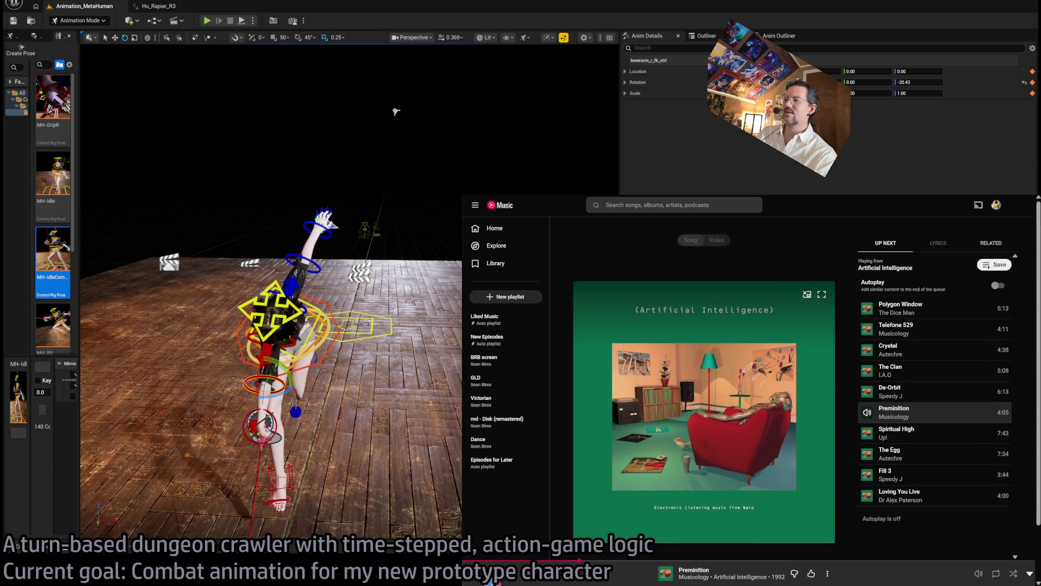
Pause the music, return to the YouTube Music home page, and browse its shelves.
click(493, 578)
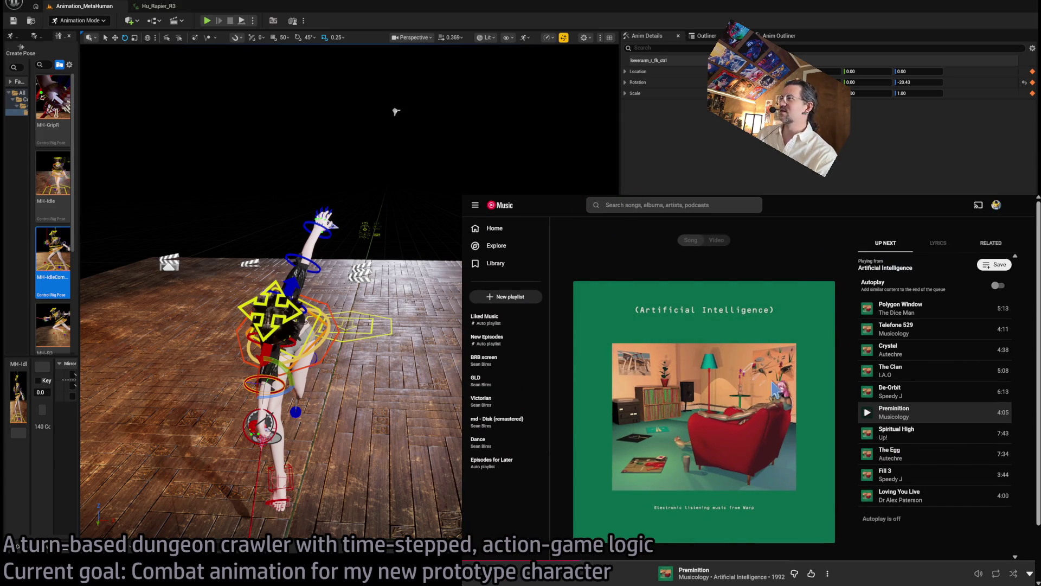
key(Escape)
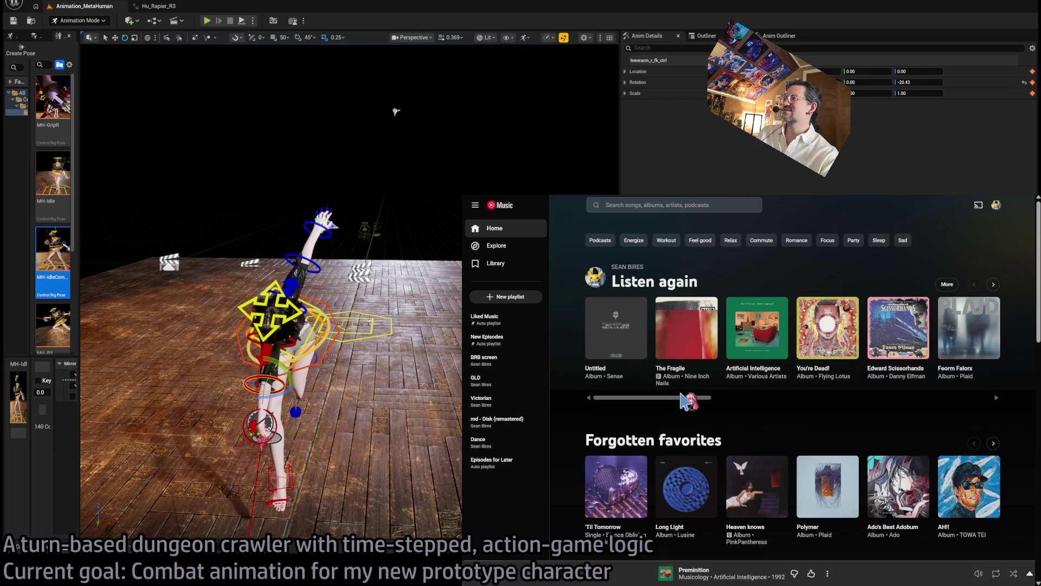
drag(683, 400, 738, 403)
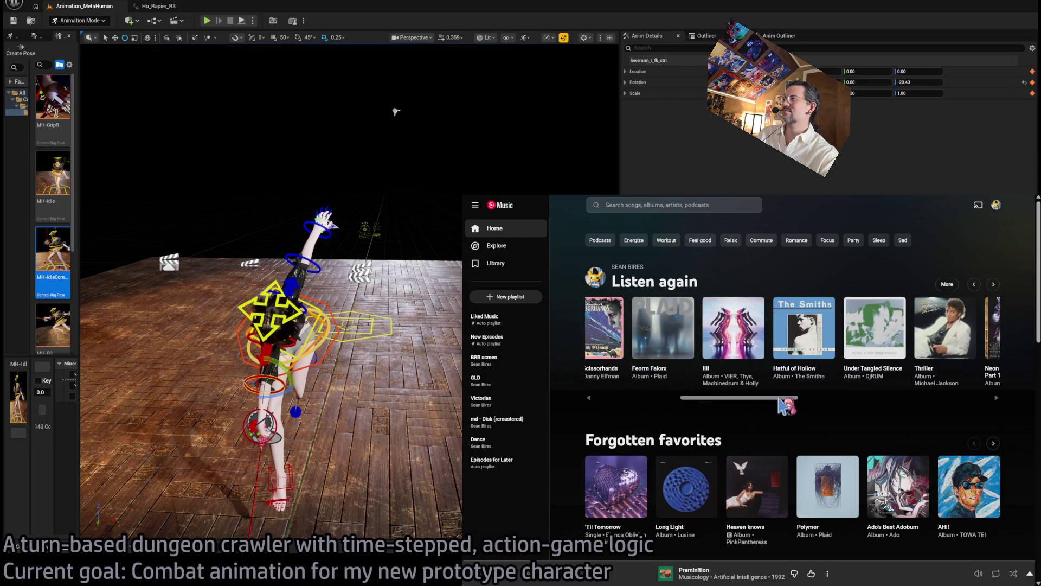
drag(779, 400, 879, 409)
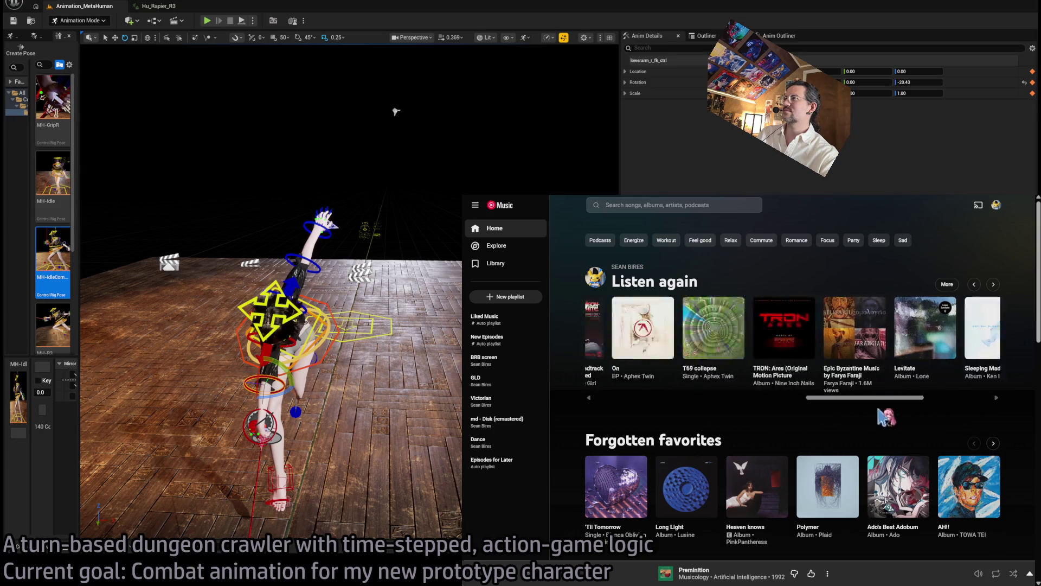
scroll(880, 417, down, 5)
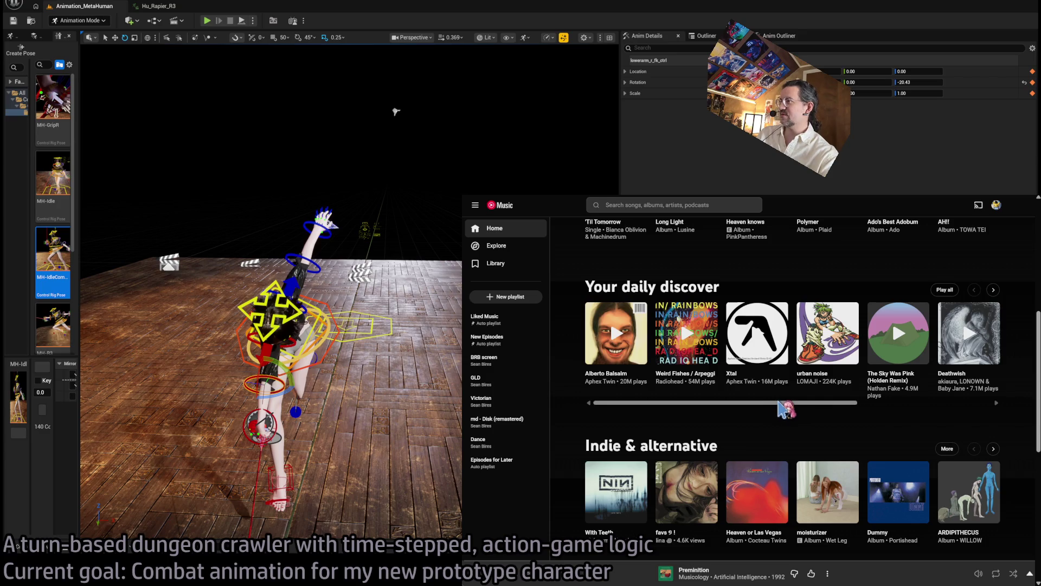
drag(790, 404, 962, 416)
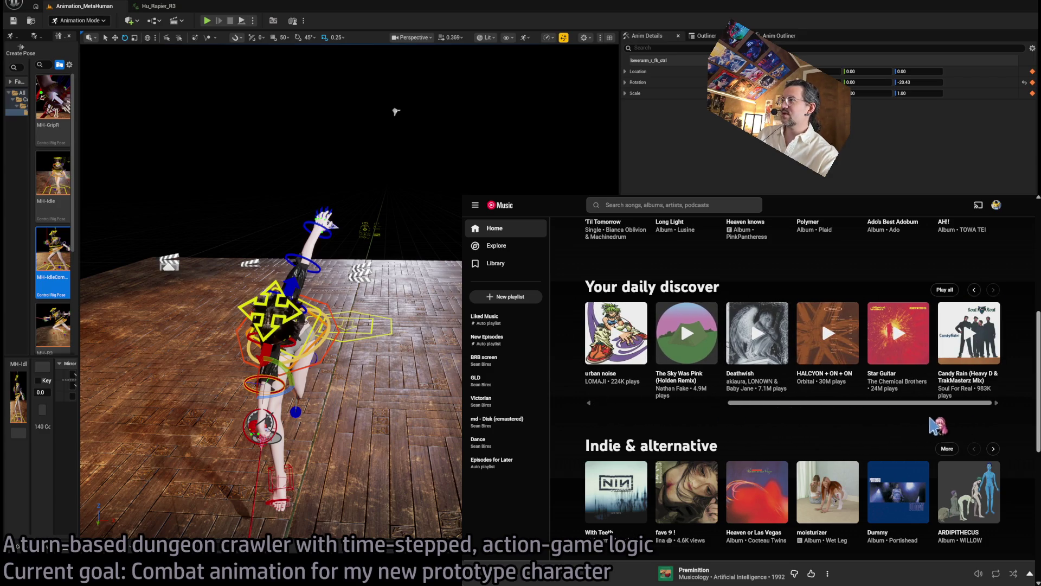
scroll(614, 423, down, 3)
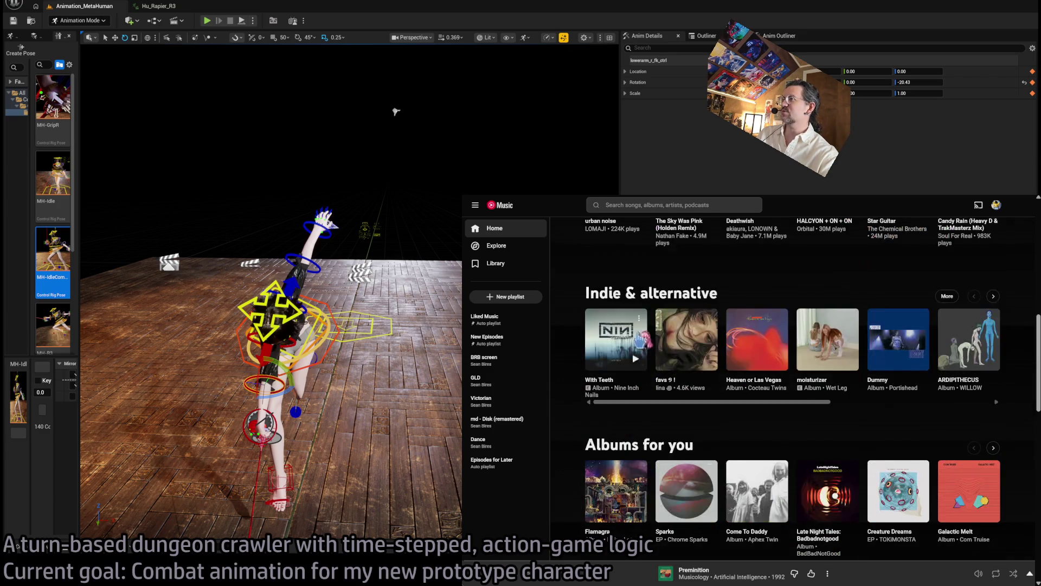
scroll(614, 423, up, 3)
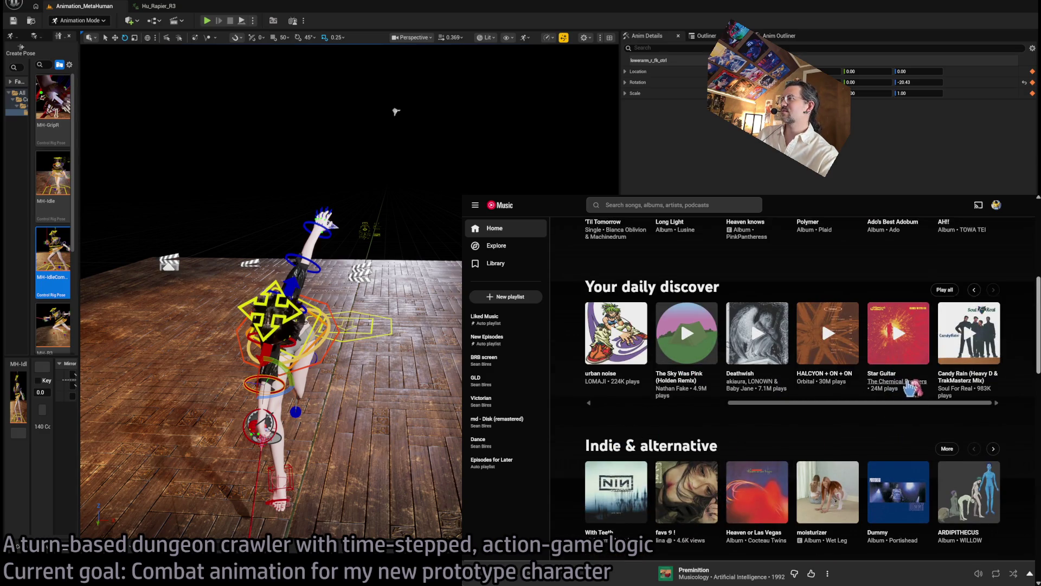
scroll(634, 434, down, 3)
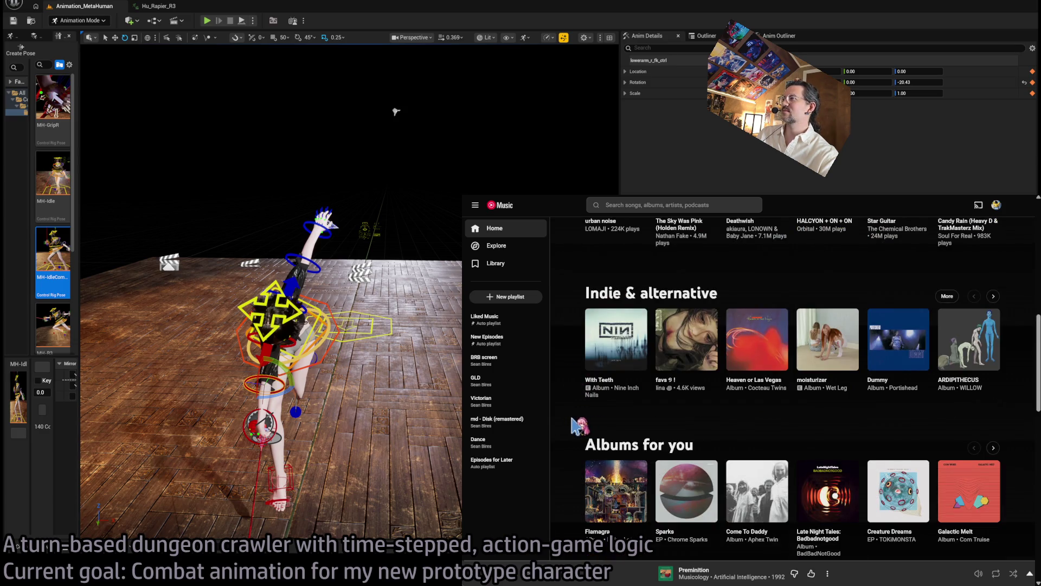
scroll(813, 385, down, 1)
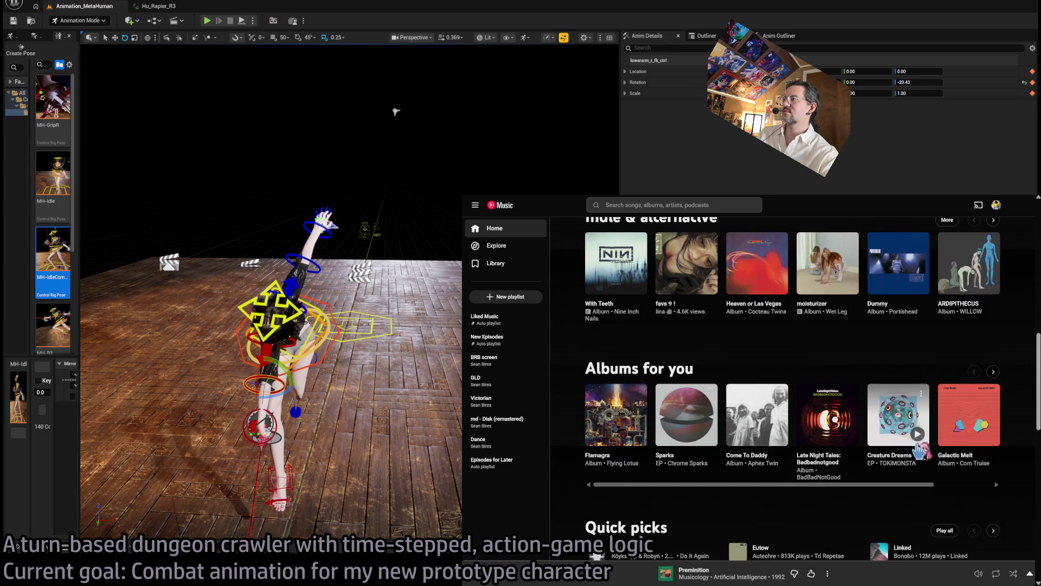
mouse_move(859, 483)
mouse_down()
mouse_move(960, 490)
mouse_move(911, 485)
mouse_up()
Play the Sparks EP and go to the Chrome Sparks artist page's Singles & EPs.
click(706, 434)
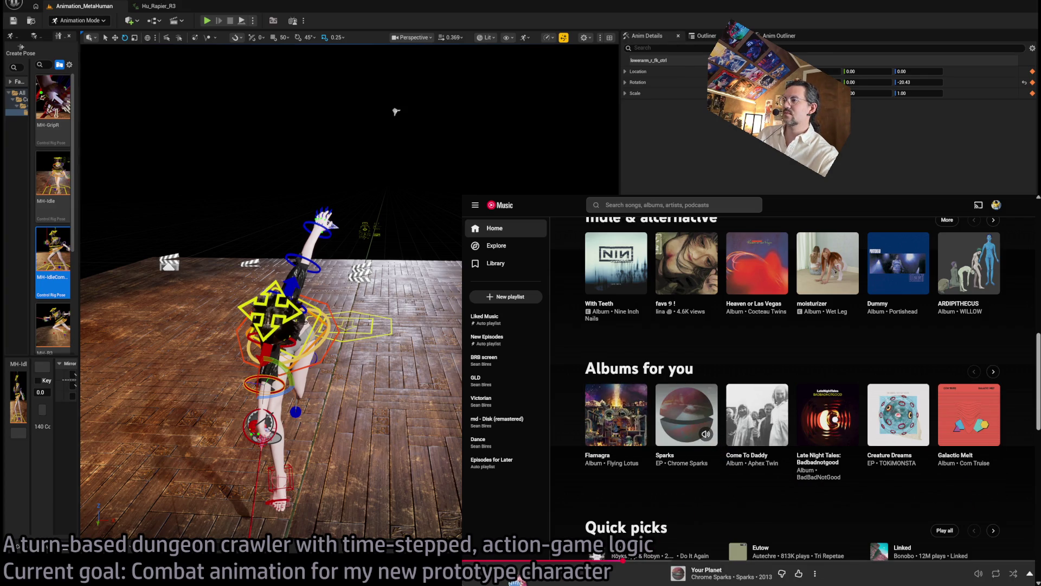
click(705, 577)
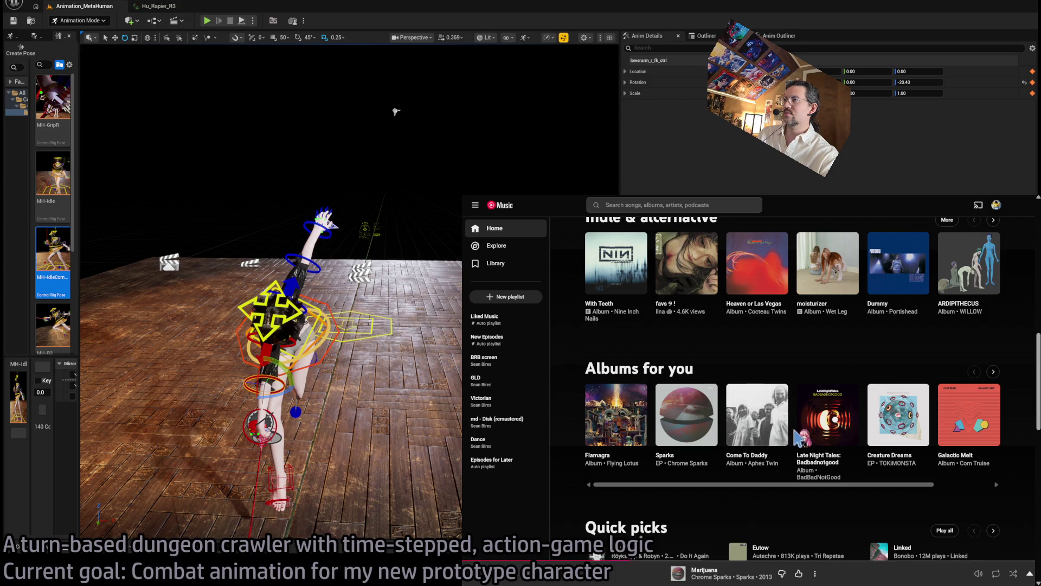
scroll(574, 388, down, 10)
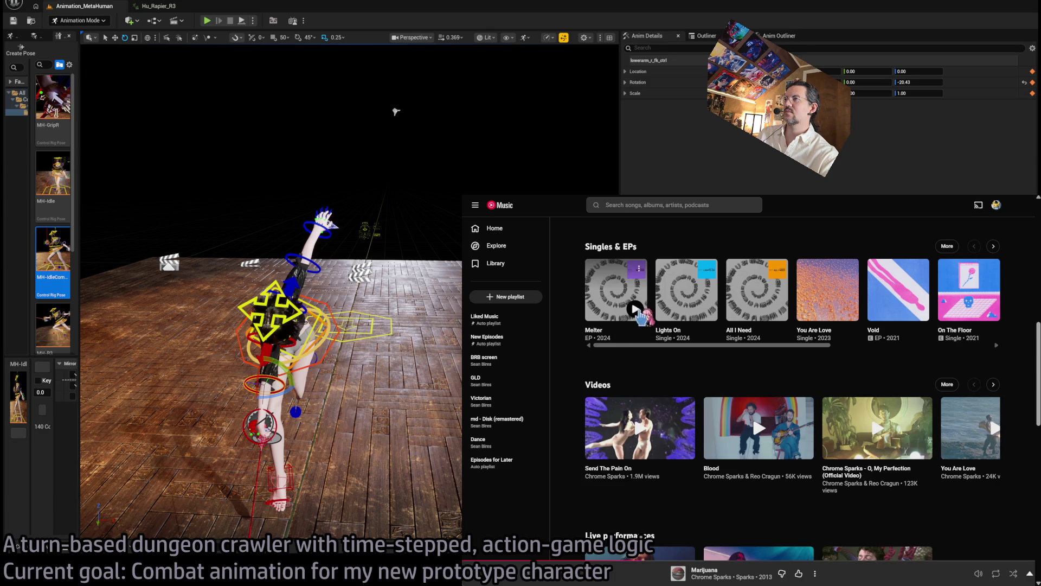
Play the Melter EP, open its album page, and start the track Melter.
click(638, 311)
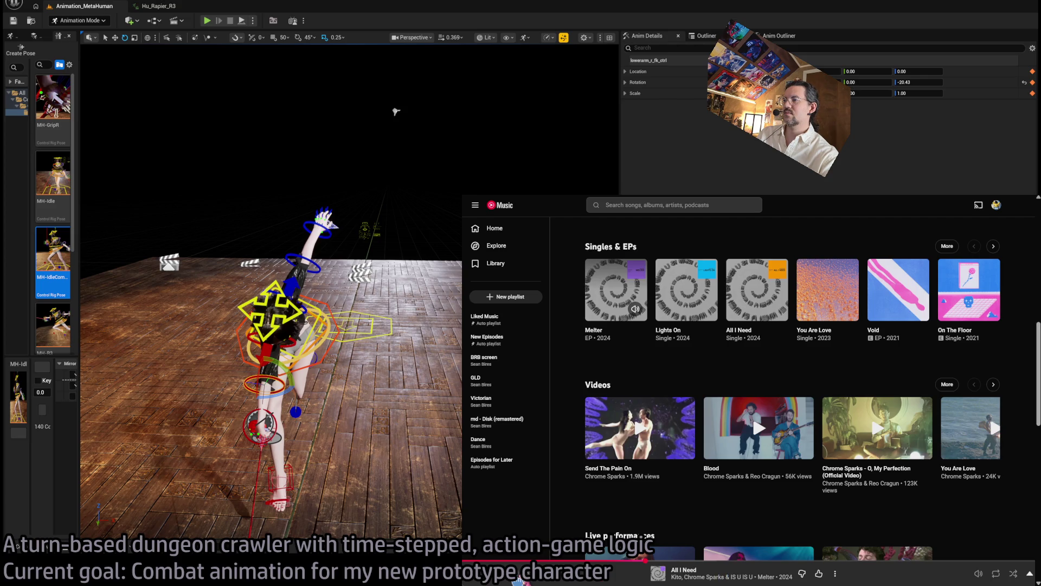
click(519, 578)
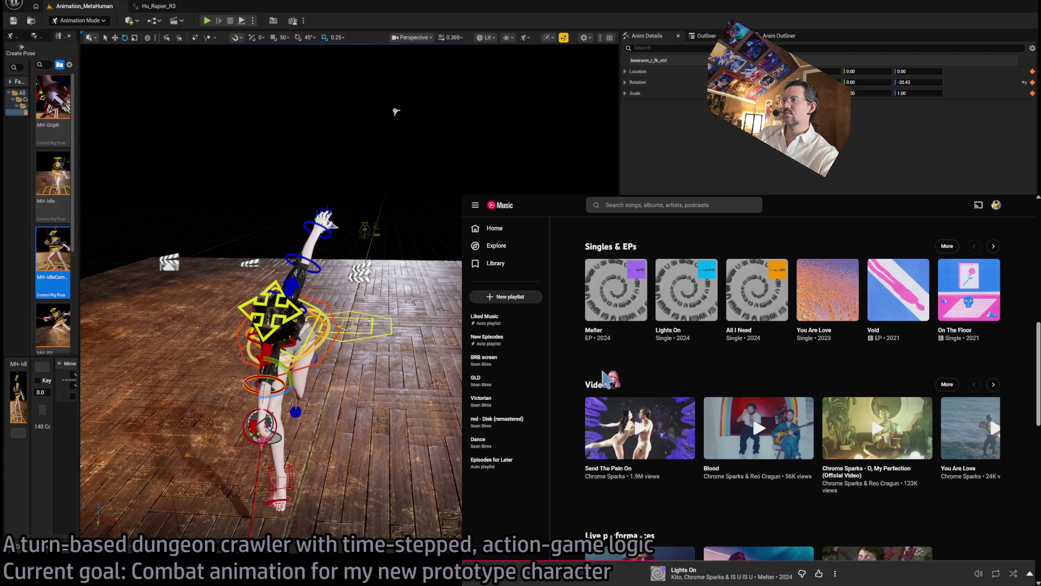
click(596, 332)
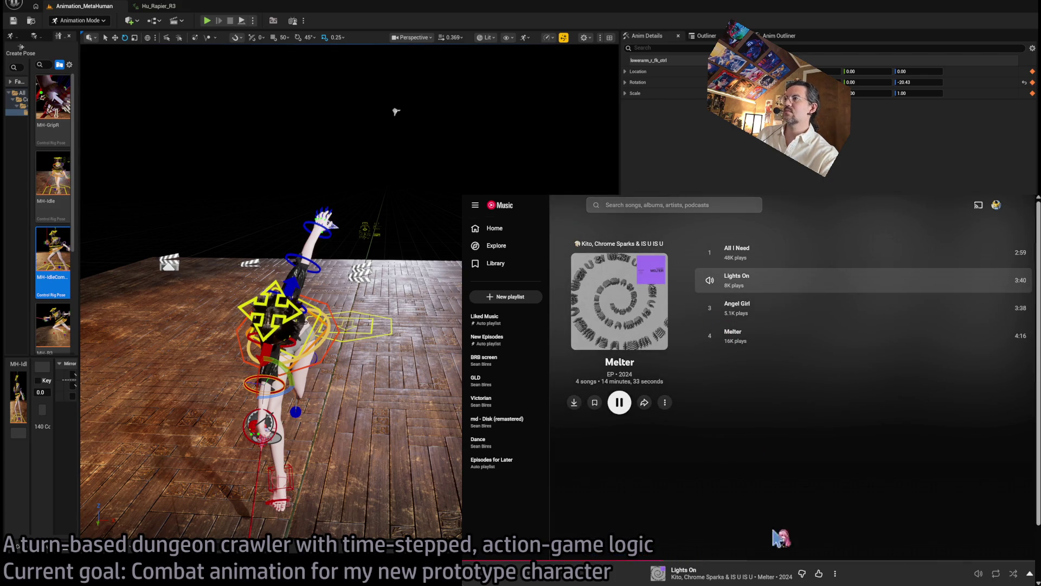
click(843, 560)
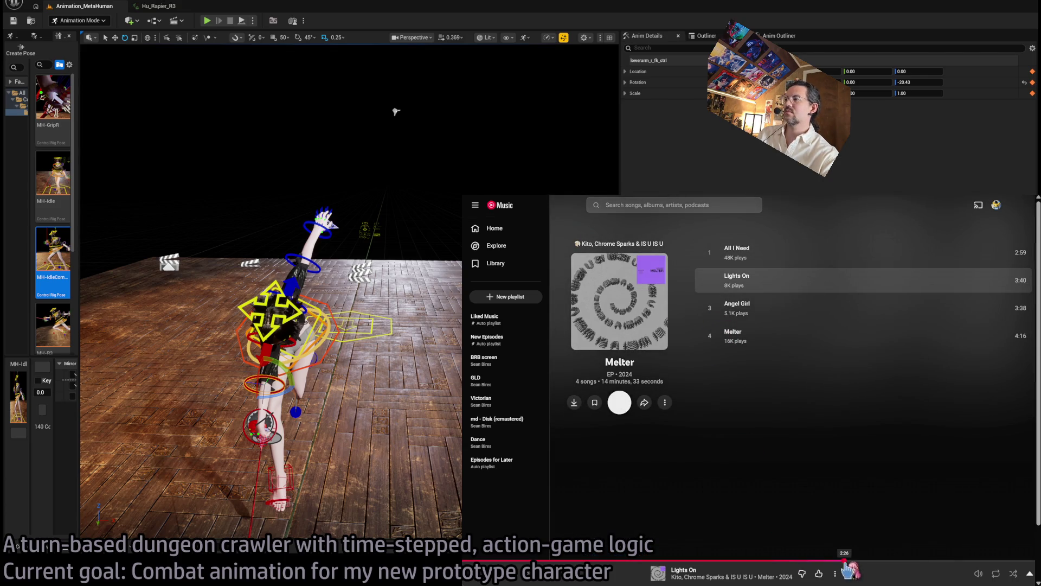
click(710, 310)
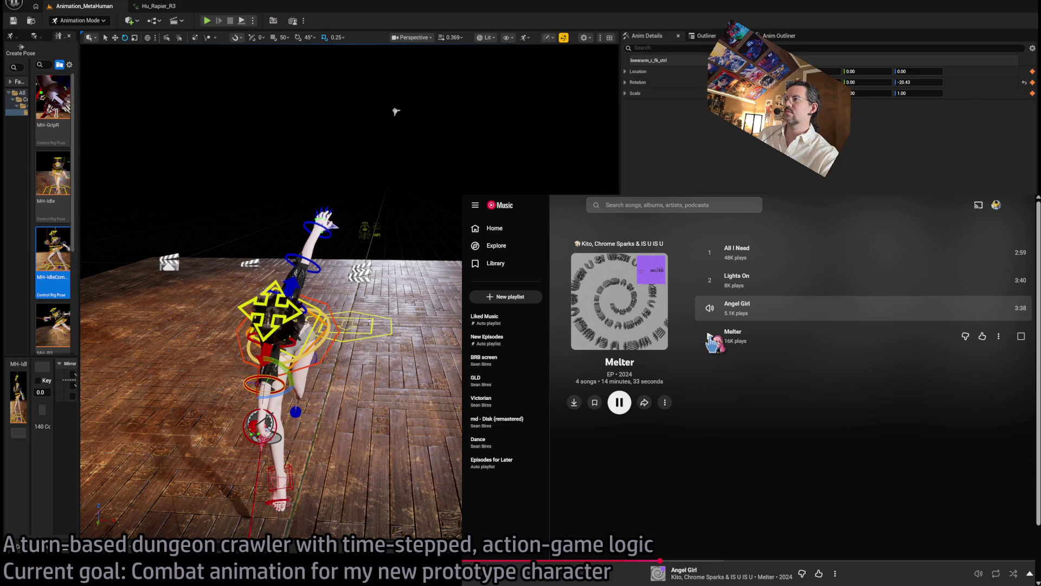
click(710, 338)
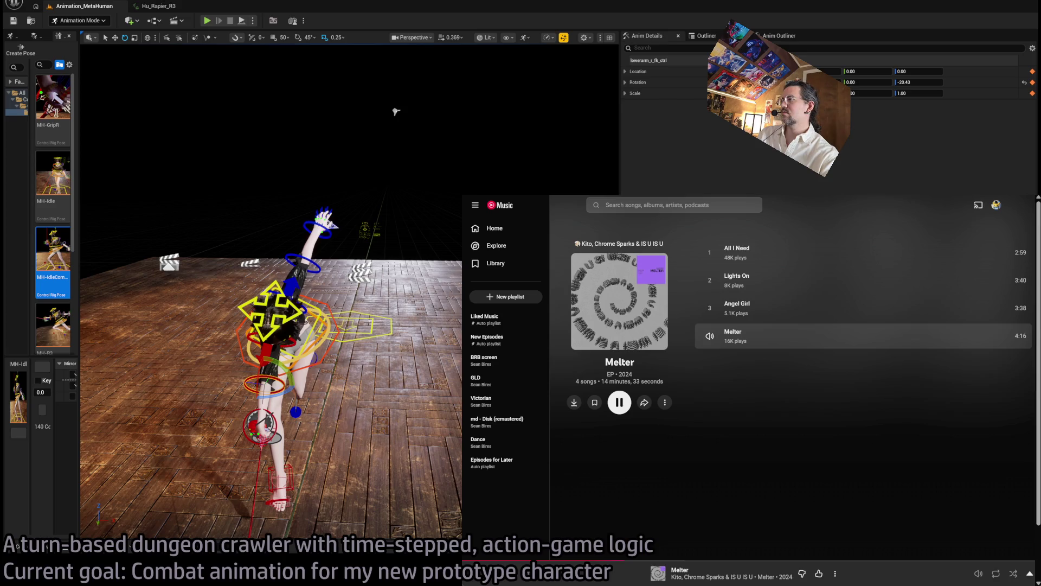
Check the now-playing queue, then go back to the Chrome Sparks artist page.
click(705, 575)
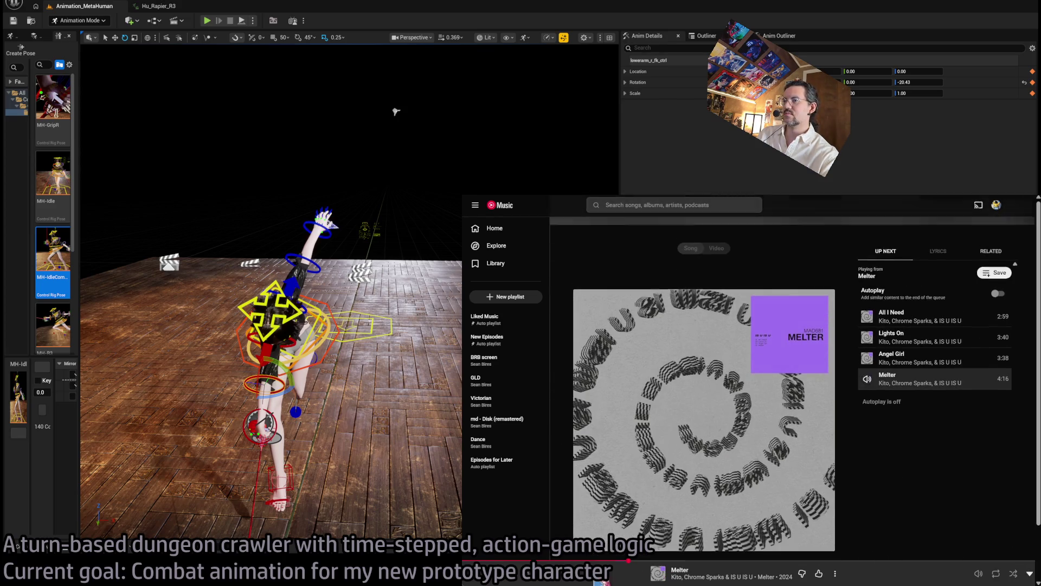
click(705, 575)
mouse_move(957, 579)
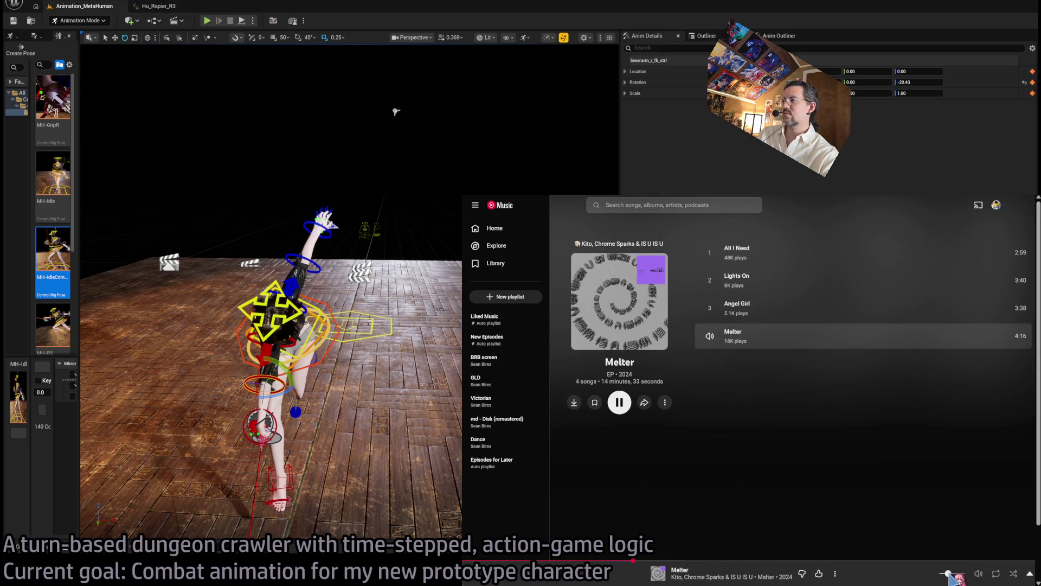
click(515, 575)
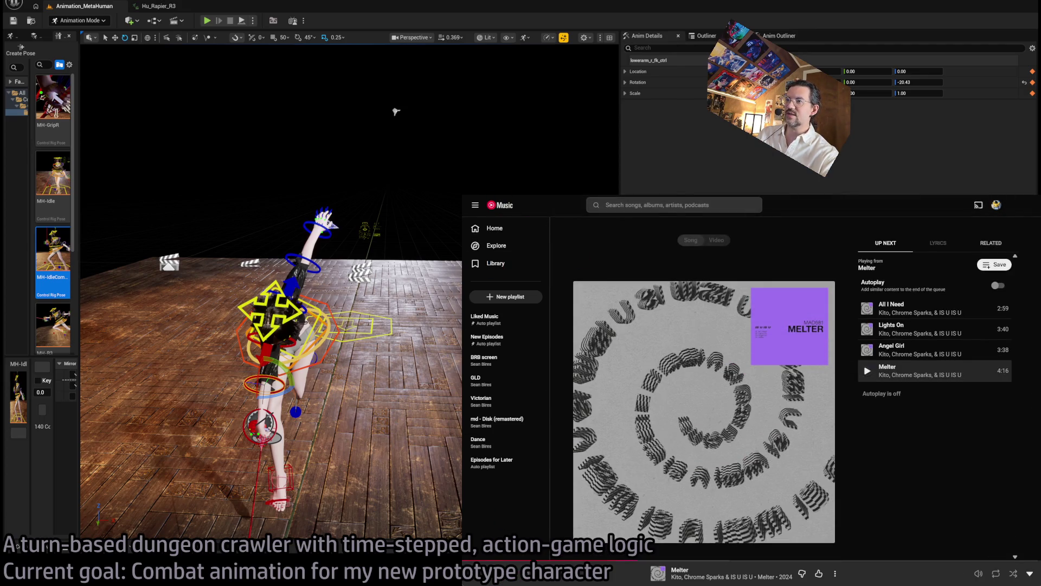
click(679, 570)
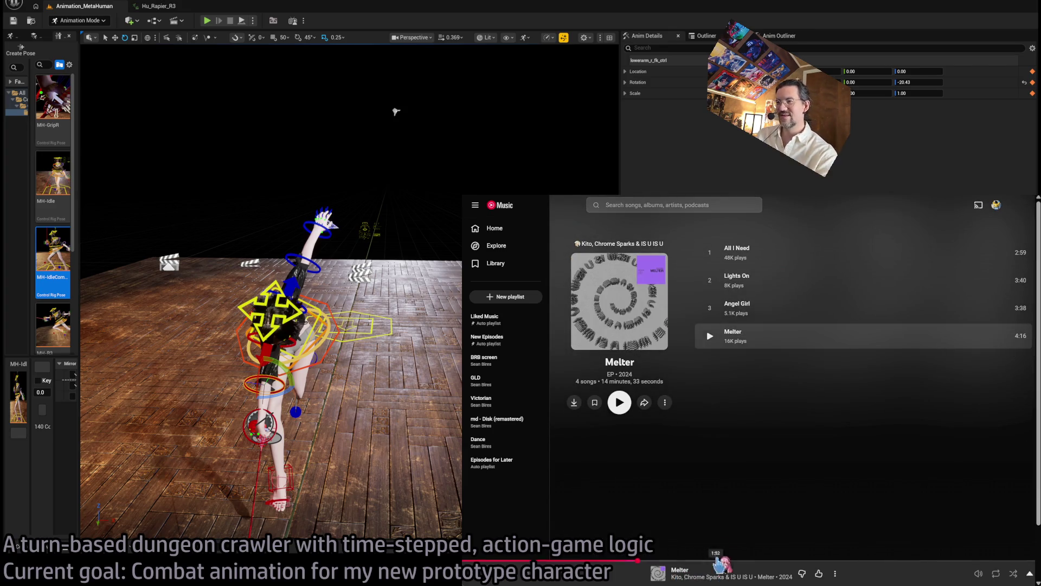
click(705, 576)
scroll(851, 434, down, 10)
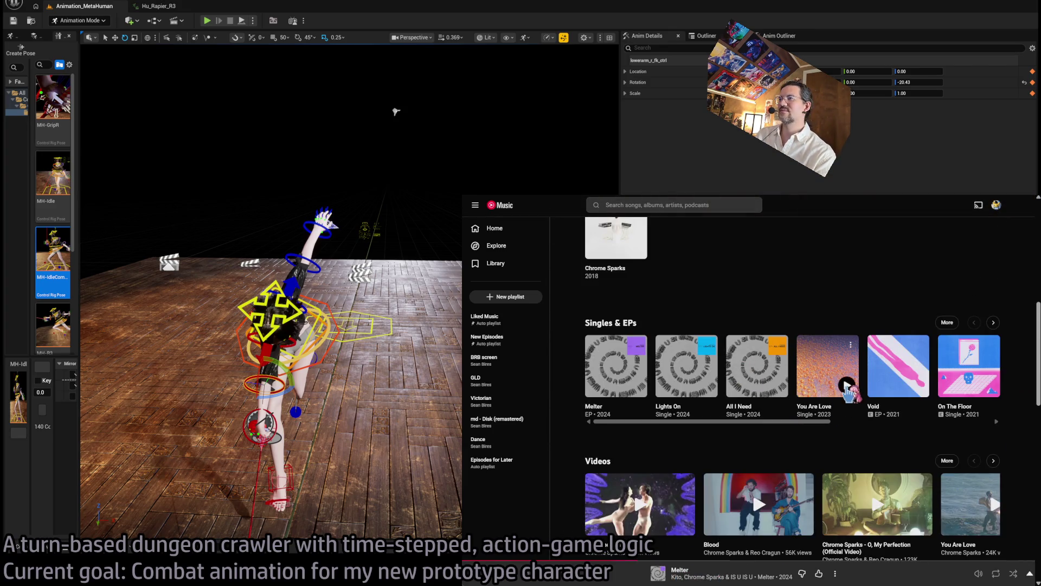
Play the single You Are Love, then the track Blood, and return to the artist page.
click(846, 386)
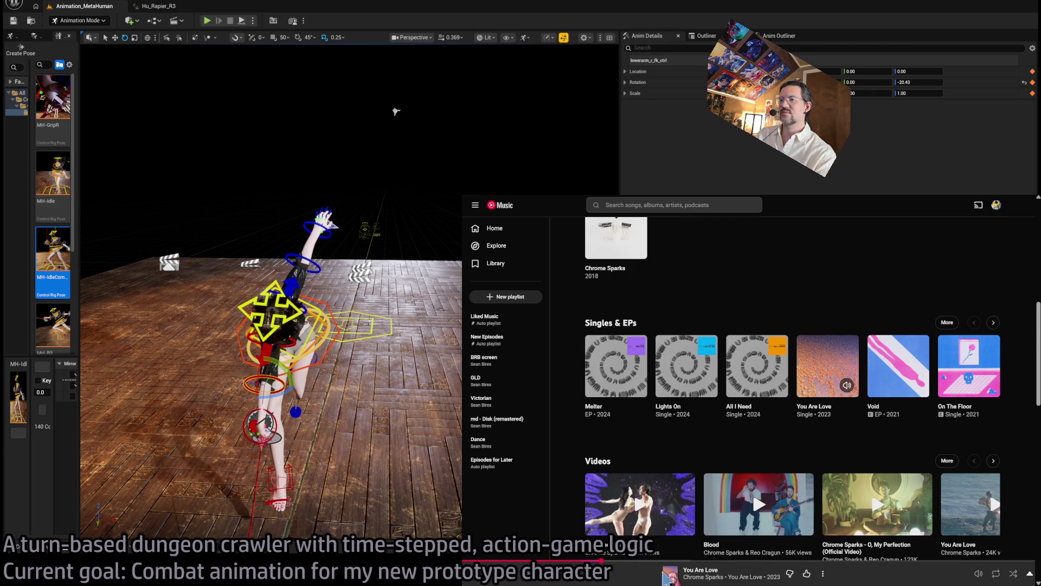
click(745, 577)
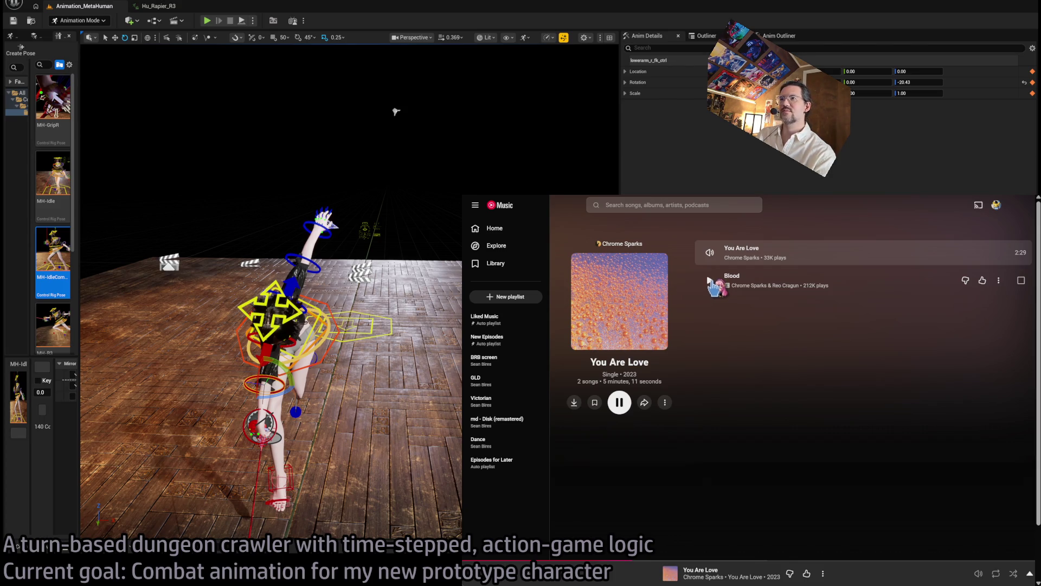
click(710, 282)
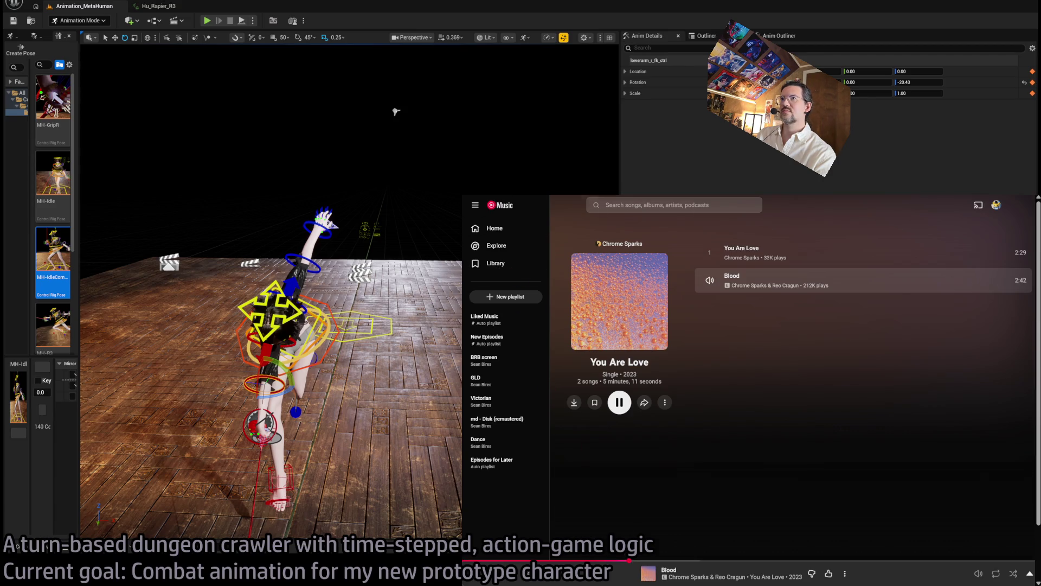
click(621, 244)
Try tracks on the 2018 album, settling on Still Think, then return to the Chrome Sparks page.
scroll(664, 467, down, 5)
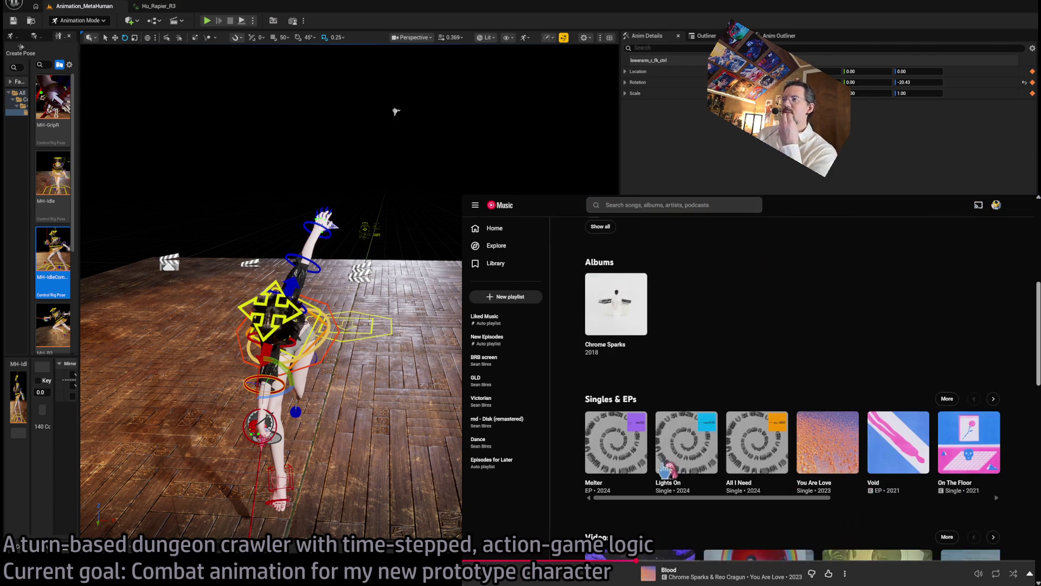
scroll(724, 404, down, 5)
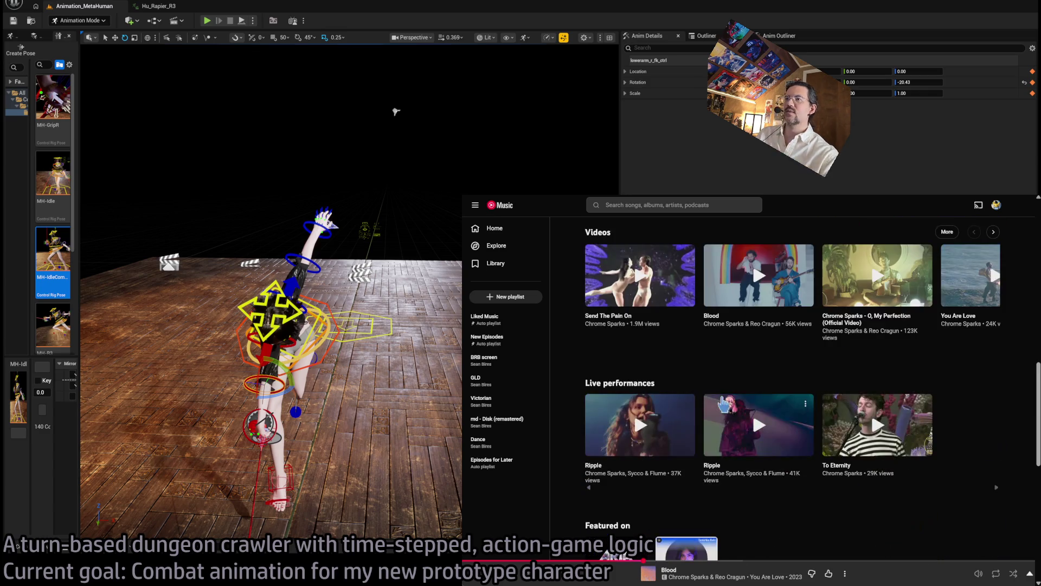
scroll(751, 460, down, 8)
scroll(759, 423, up, 12)
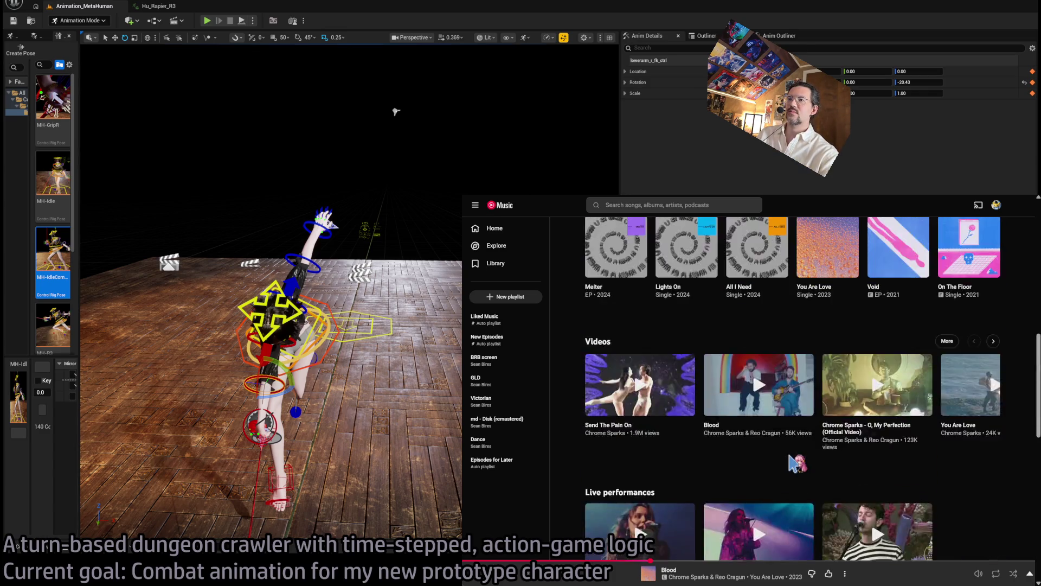
scroll(521, 558, up, 1)
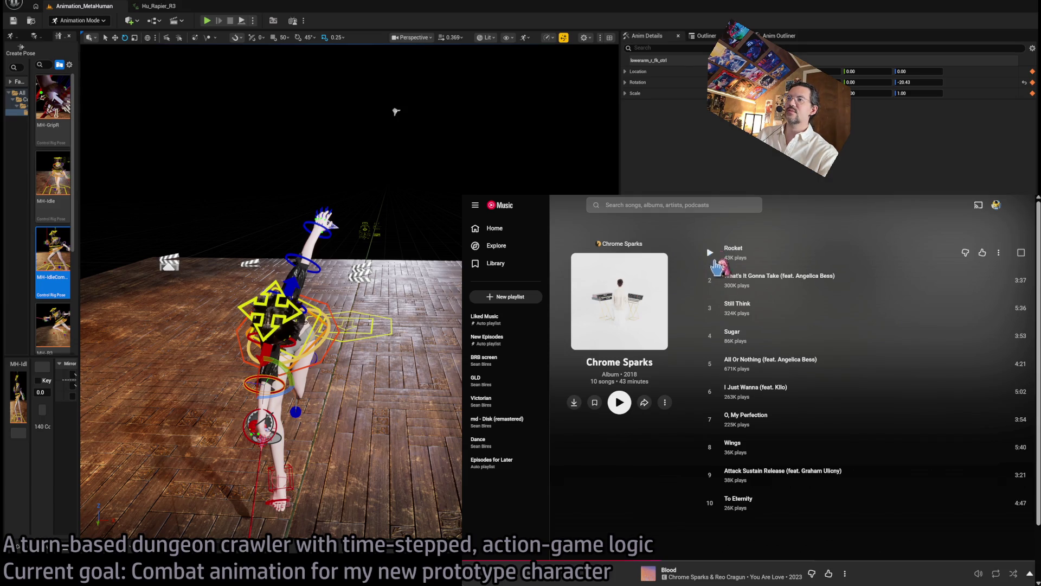
click(710, 280)
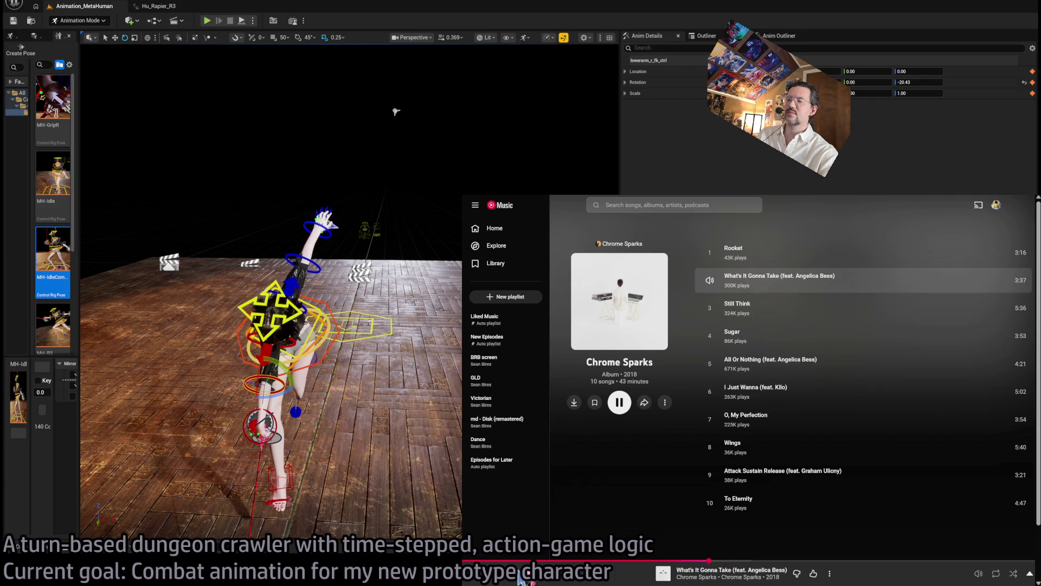
click(710, 363)
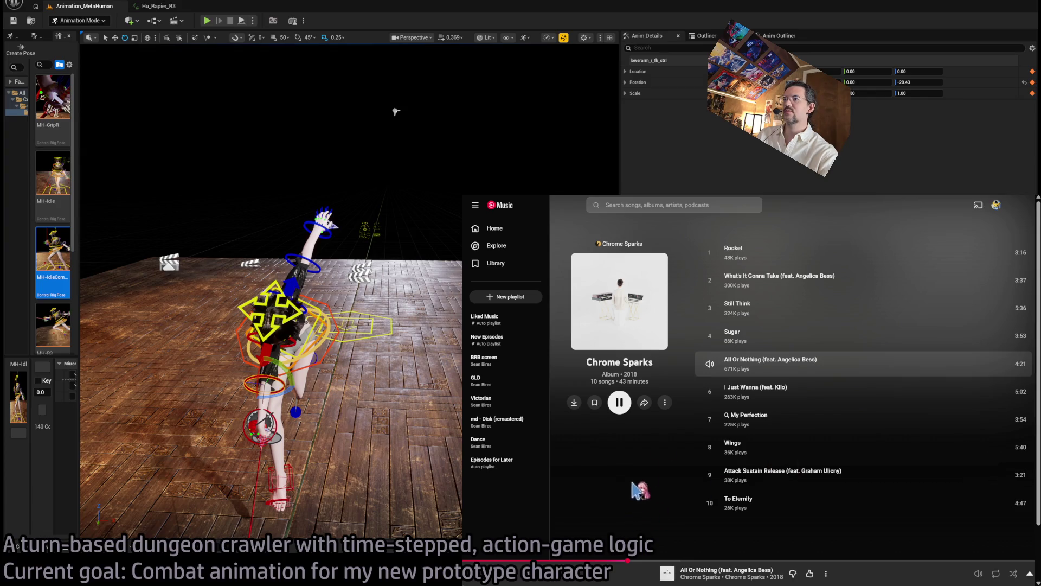
click(712, 309)
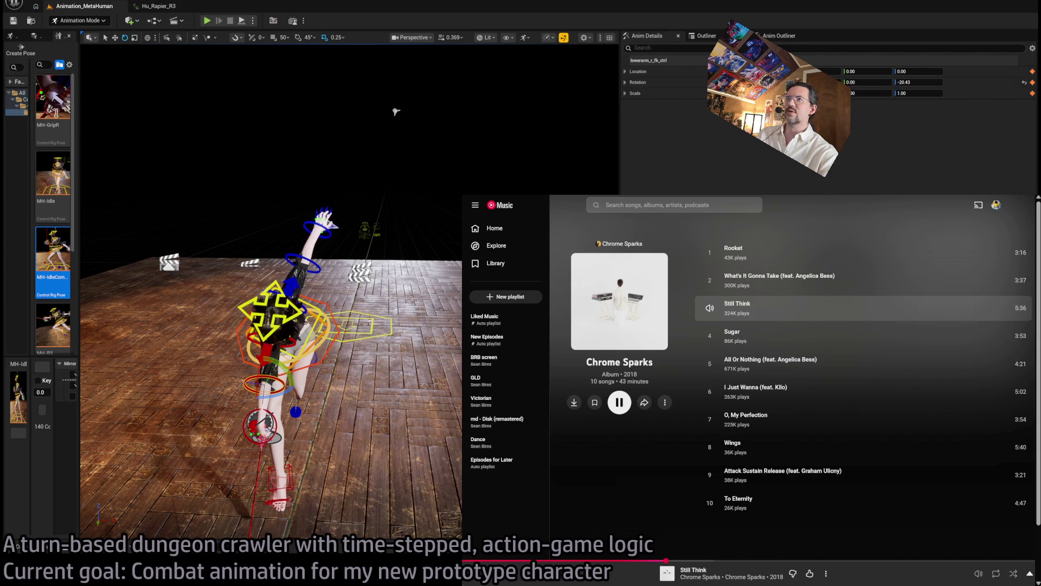
click(622, 244)
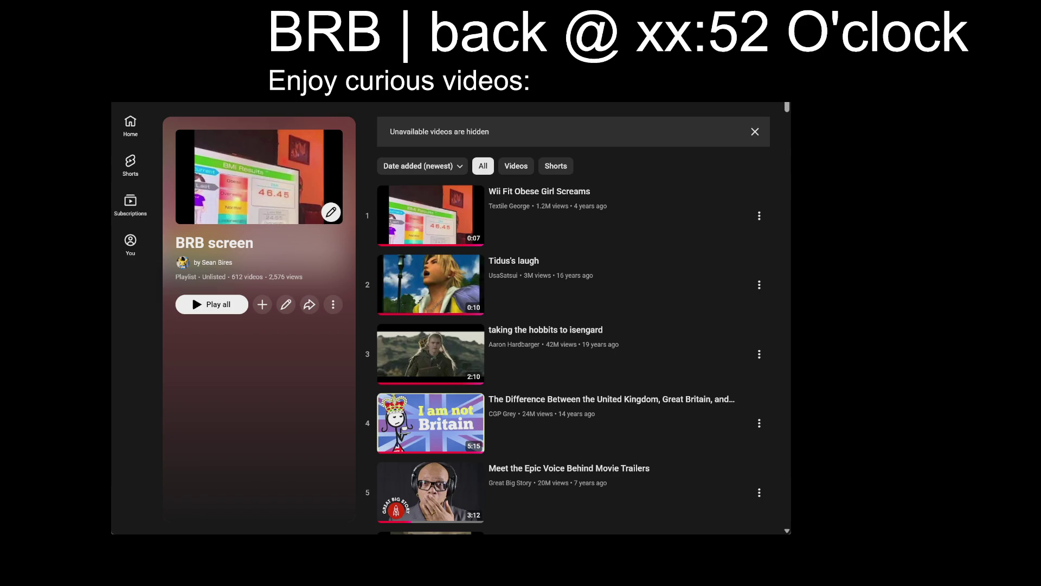
Change the break screen's return-time minutes to :22.
key(BackSpace)
key(BackSpace)
key(Delete)
text(:22)
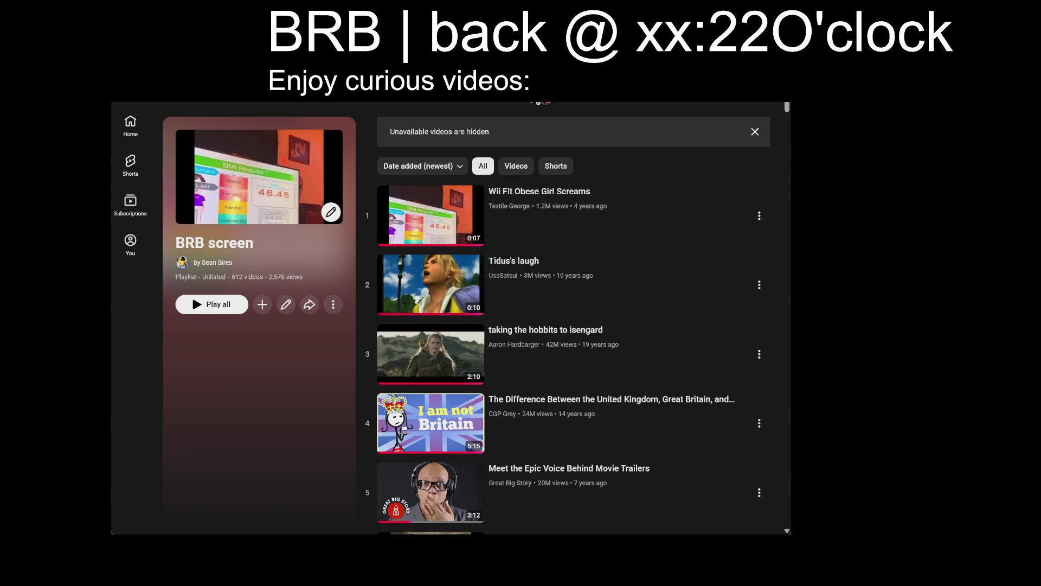
Scroll far down the 612-video BRB screen playlist using the scrollbar.
scroll(689, 238, down, 10)
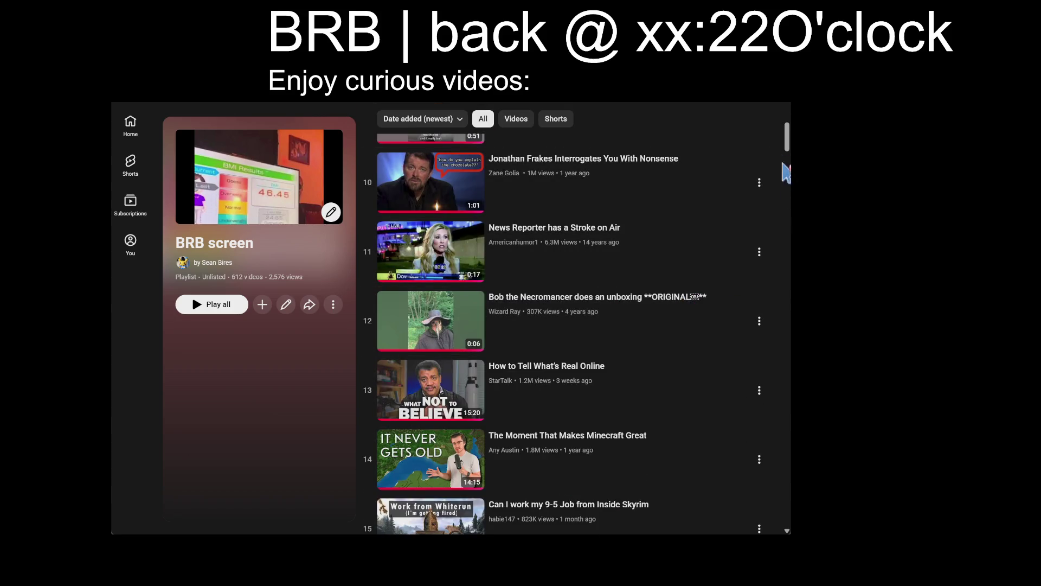
drag(787, 137, 787, 516)
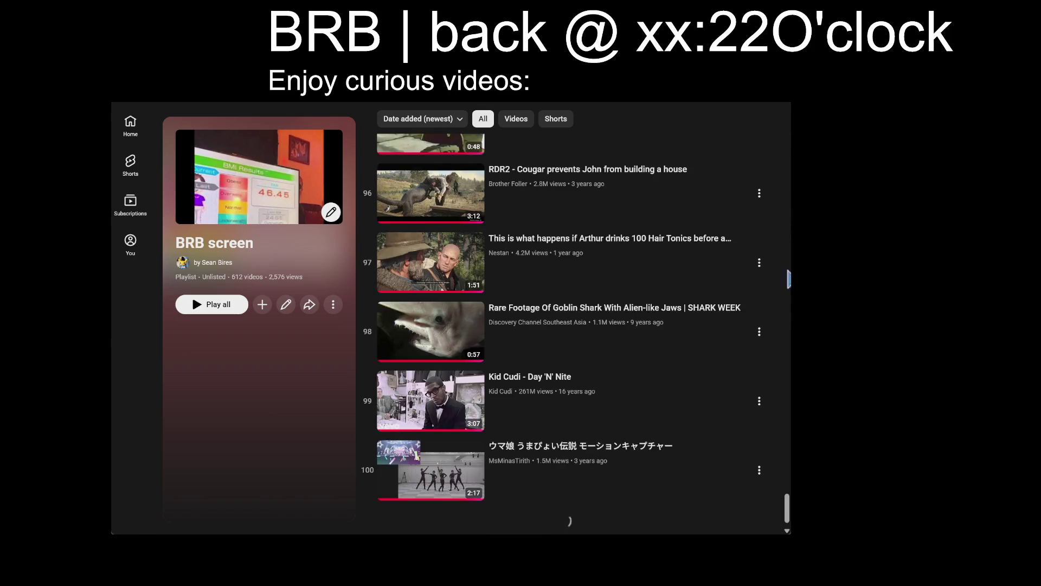
drag(787, 298, 787, 516)
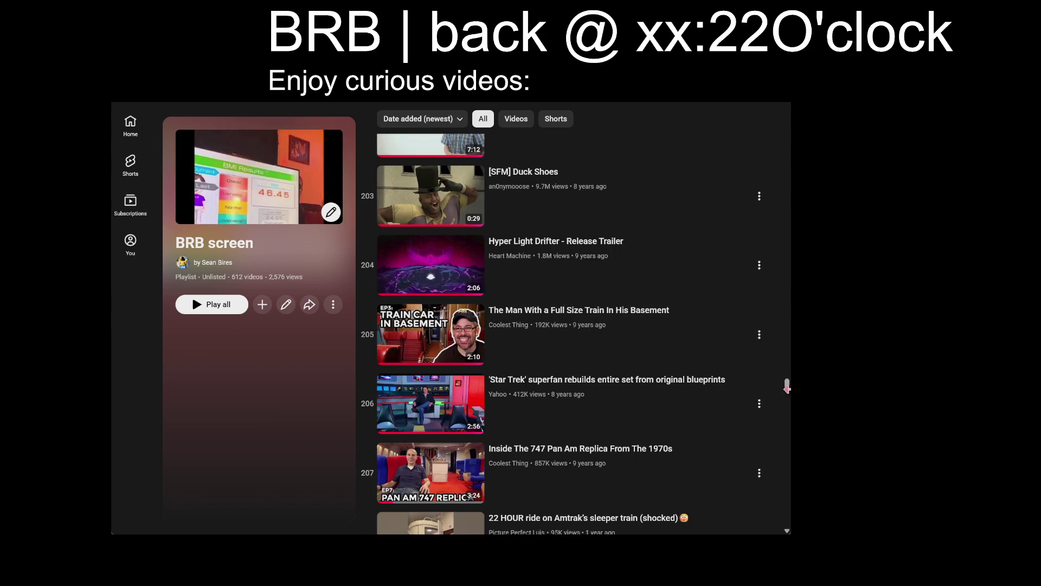
drag(787, 381, 787, 518)
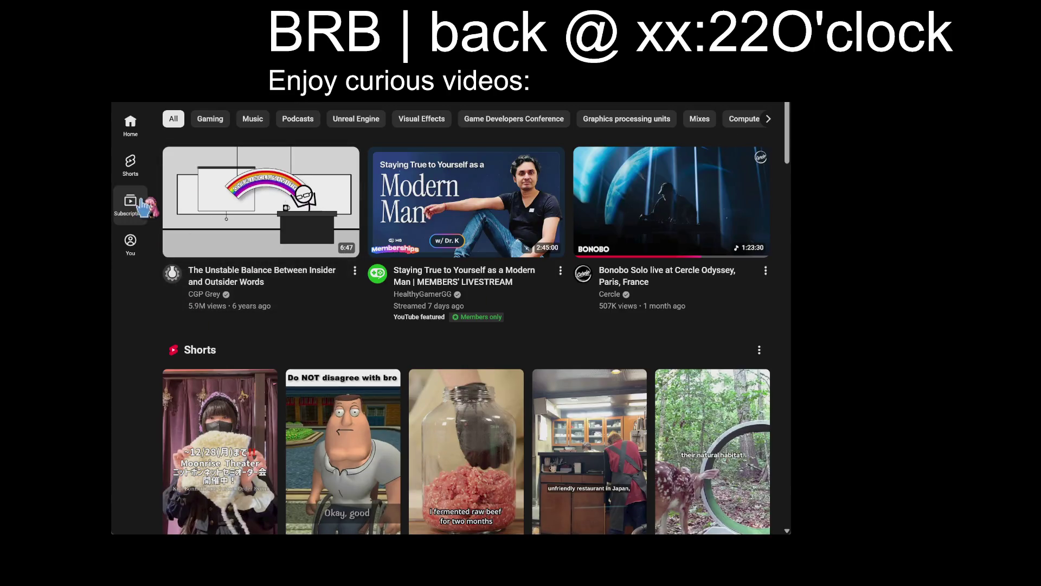
Briefly open Subscriptions, then scroll the playlist until Bobo the Monkey, number 410, is visible.
click(130, 203)
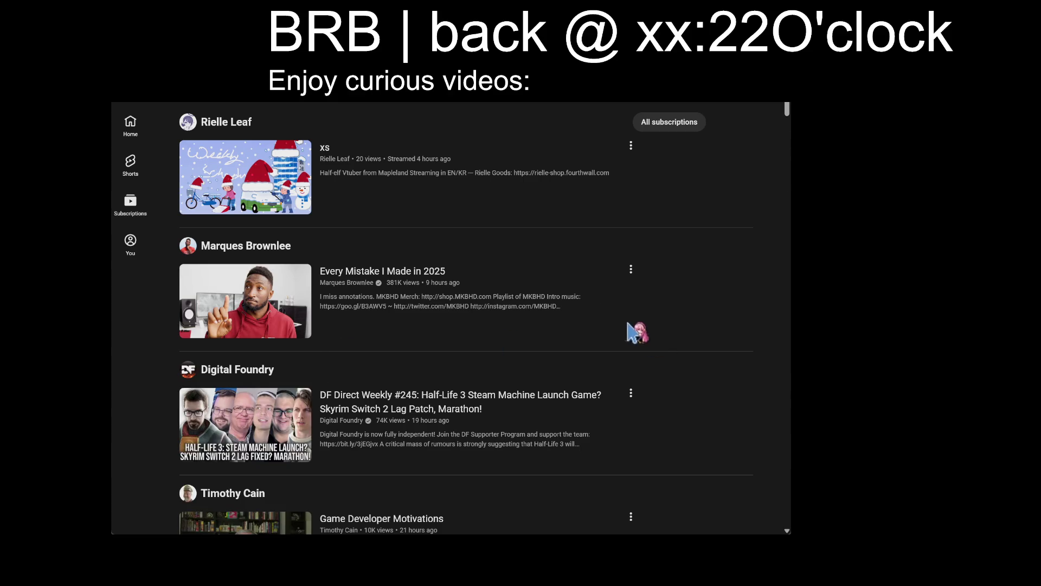
scroll(610, 233, down, 5)
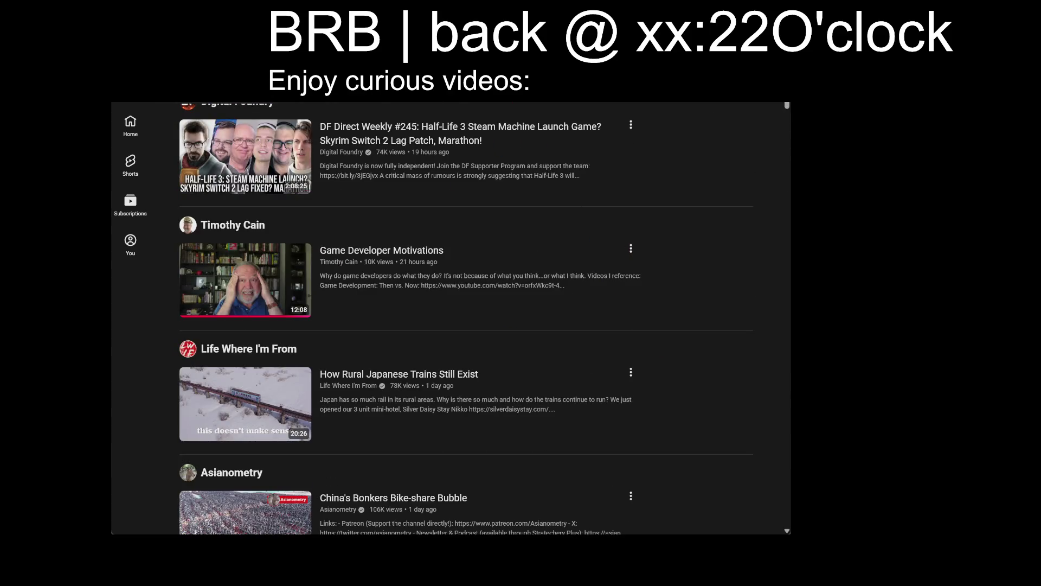
scroll(674, 360, down, 10)
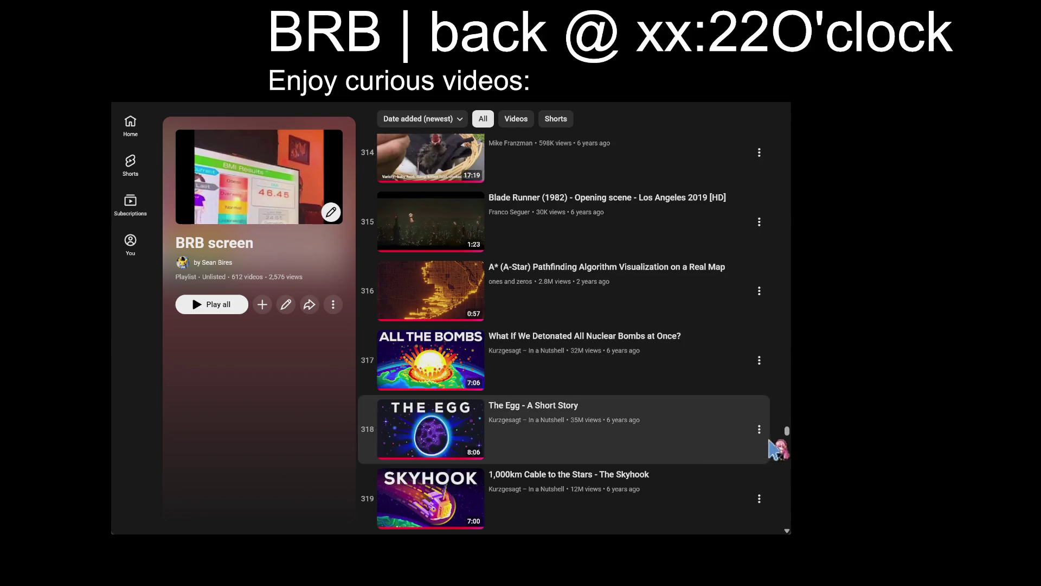
scroll(738, 367, down, 20)
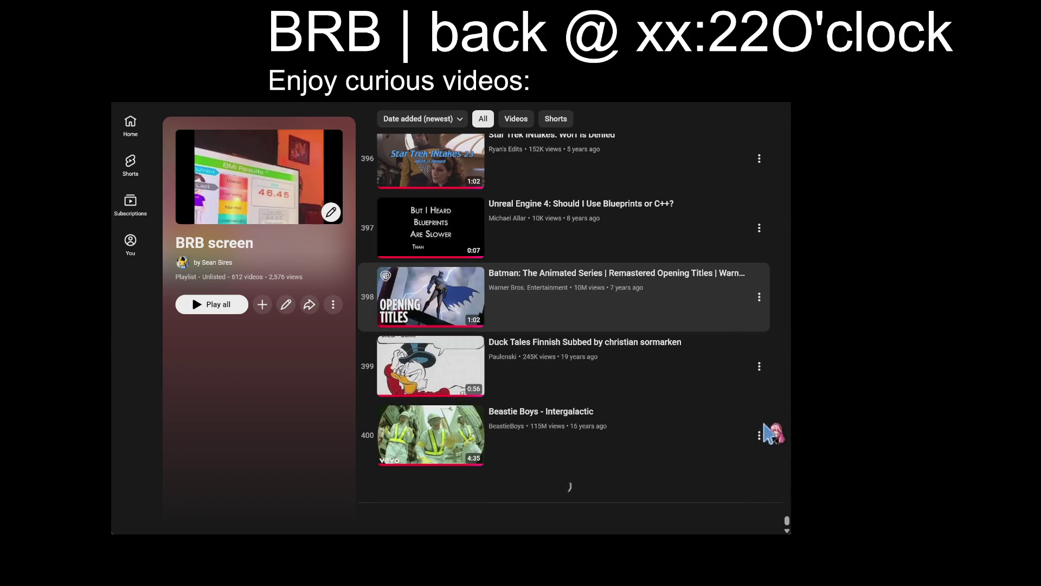
scroll(662, 510, down, 9)
scroll(664, 505, up, 6)
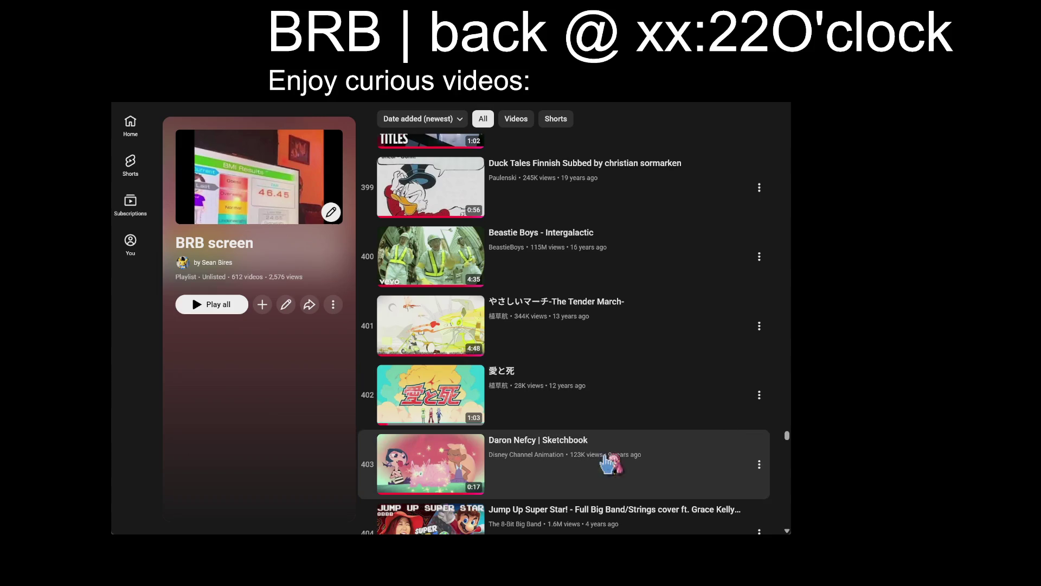
scroll(605, 458, down, 6)
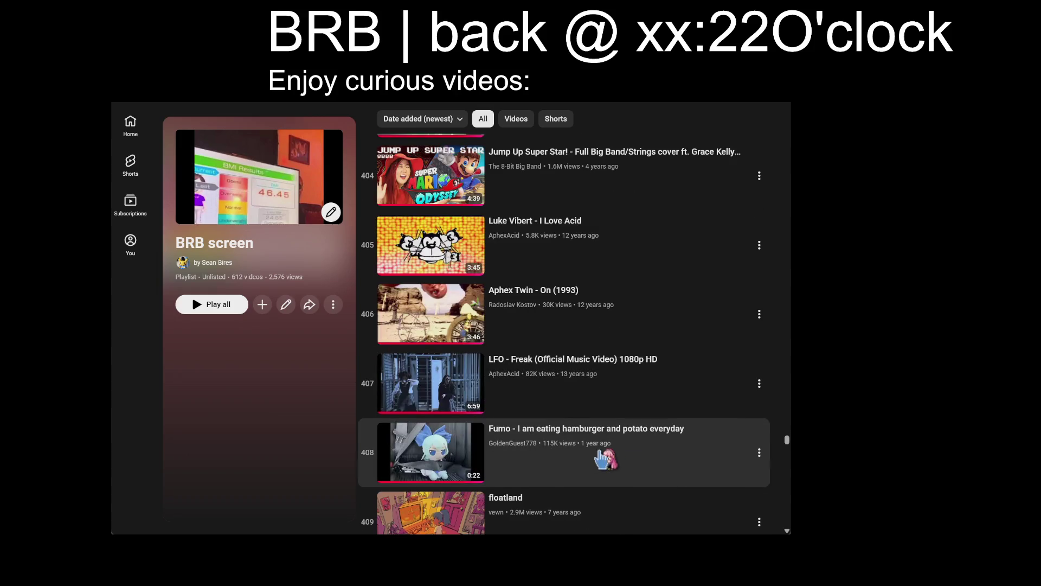
scroll(602, 458, down, 2)
scroll(651, 471, down, 4)
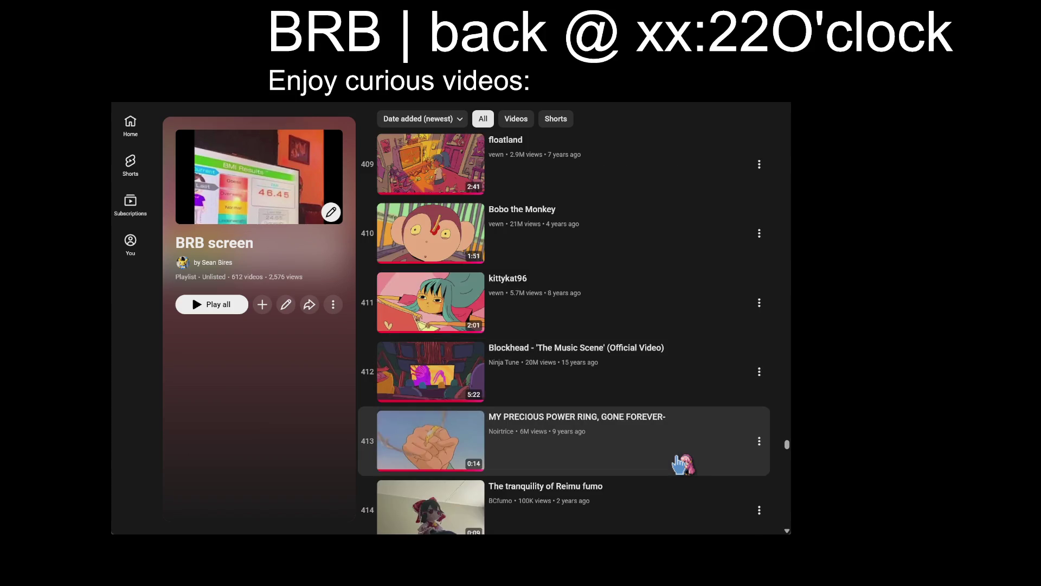
scroll(736, 473, up, 2)
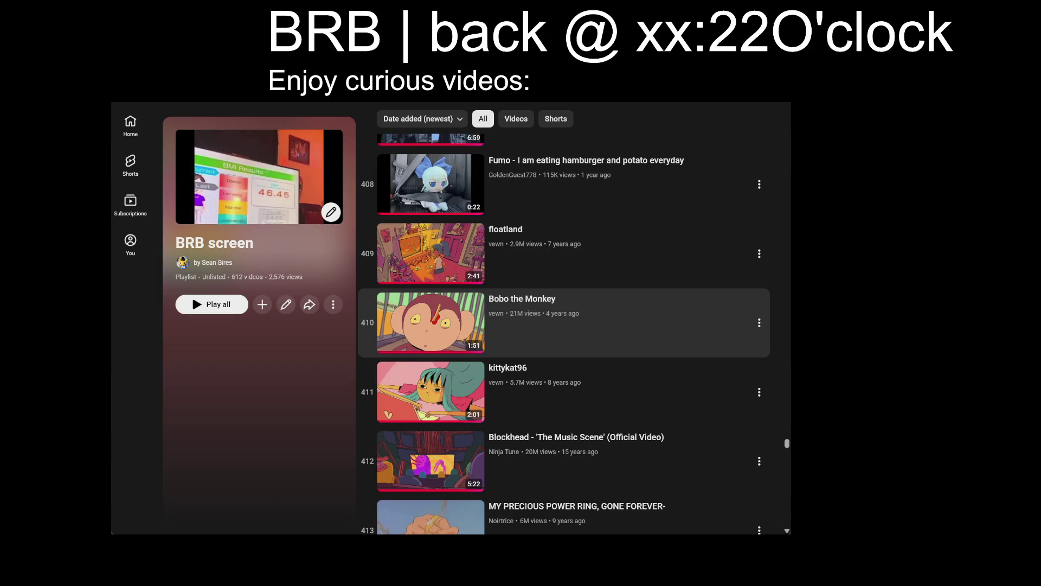
Play Bobo the Monkey (410 of 612) in an enlarged window, unmuted, with the playlist shuffled.
click(431, 322)
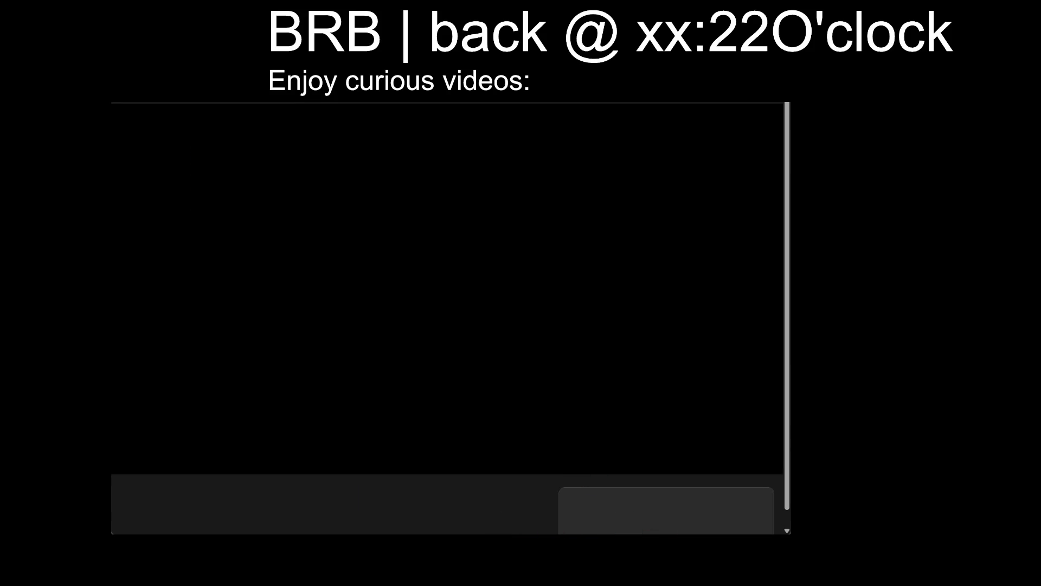
drag(783, 530, 905, 585)
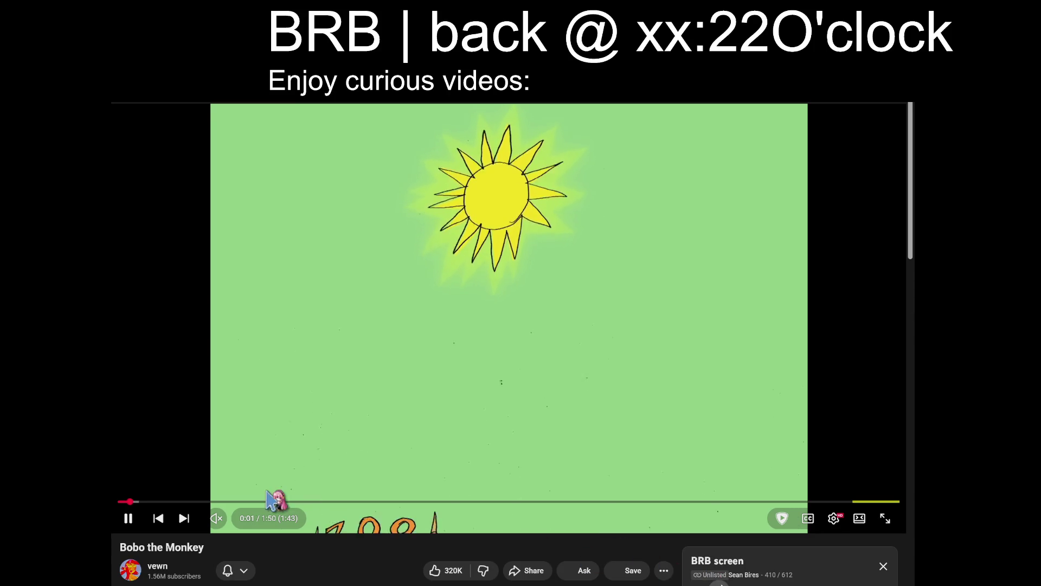
click(252, 519)
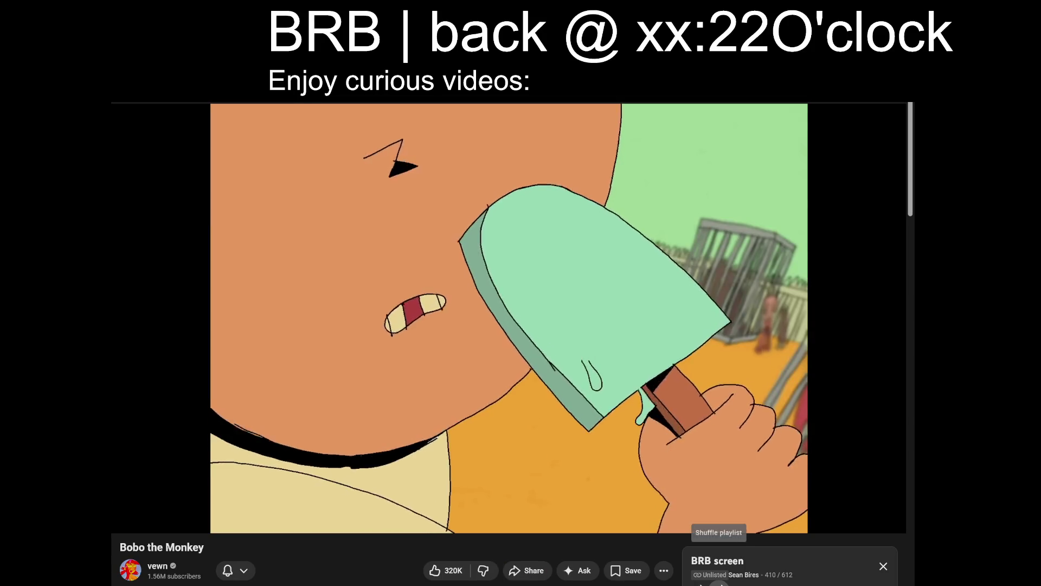
click(721, 584)
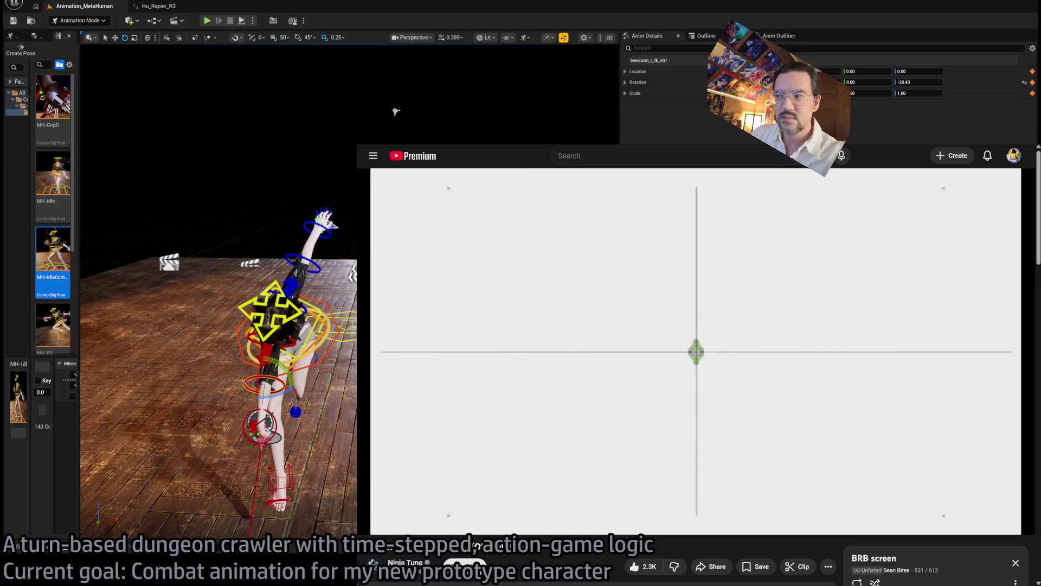
Pause the BRB screen video, then resume it.
click(673, 398)
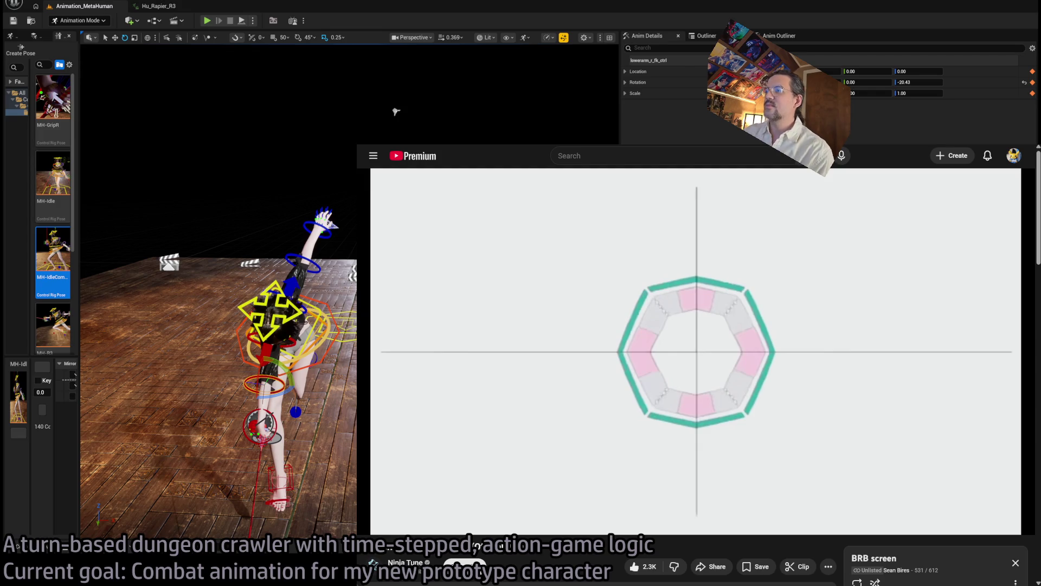
click(684, 435)
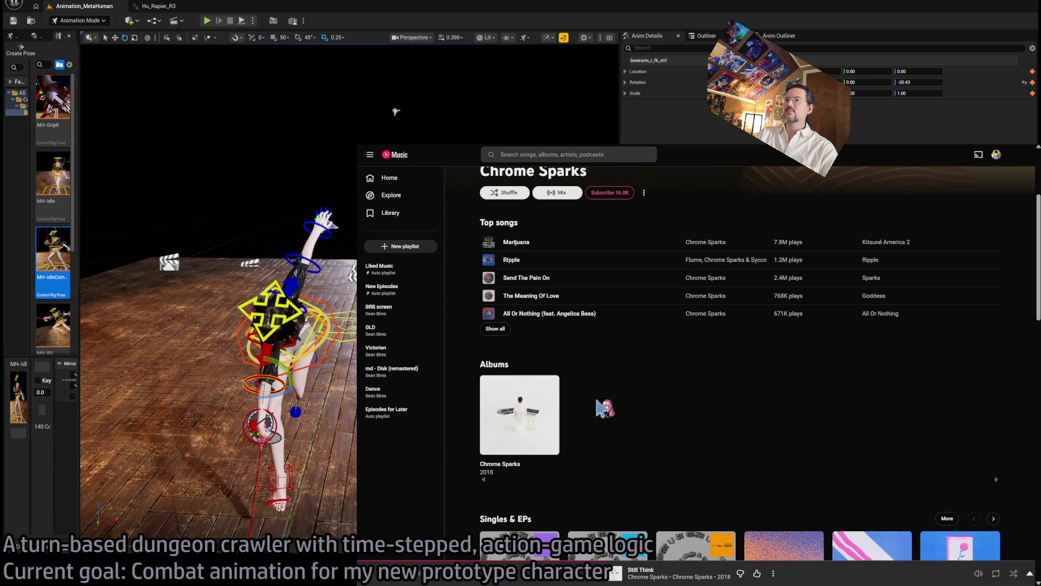
Play Chrome Sparks' 'You Are Love' single in a shrunken YouTube Music window beside Sequencer, with now-playing expanded.
scroll(578, 381, down, 3)
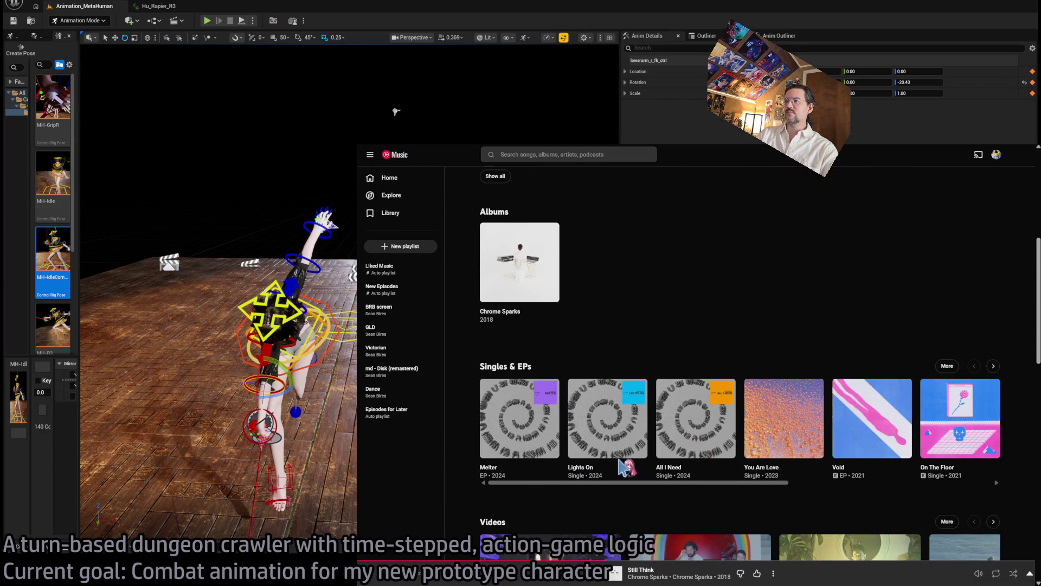
click(813, 447)
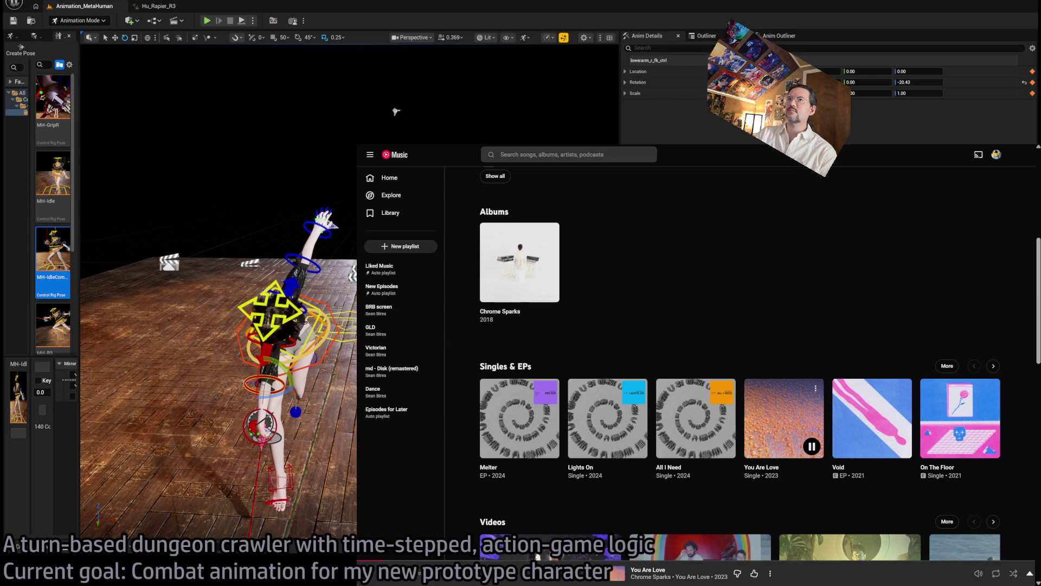
key(super+Down)
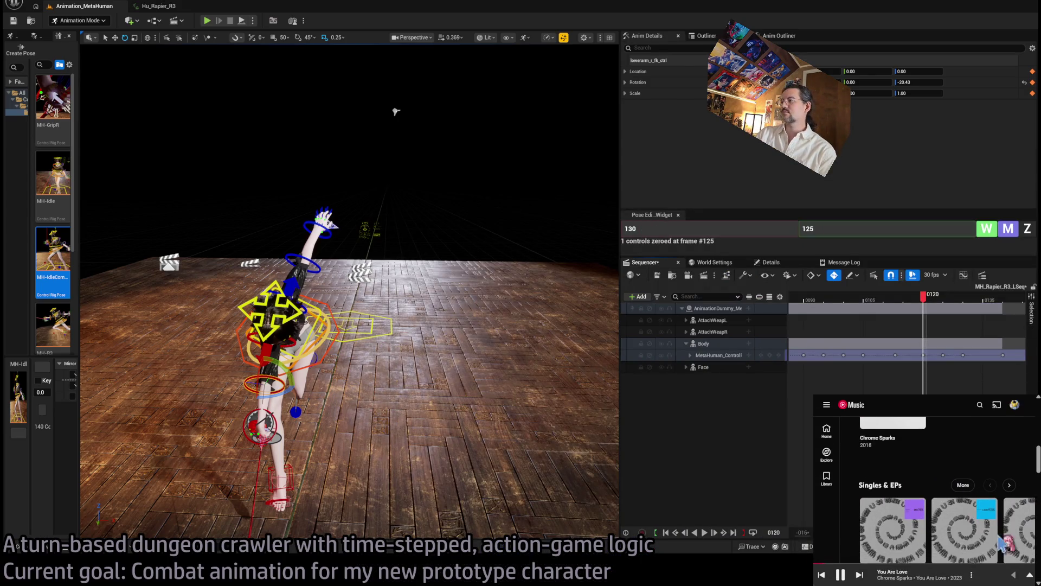
click(996, 577)
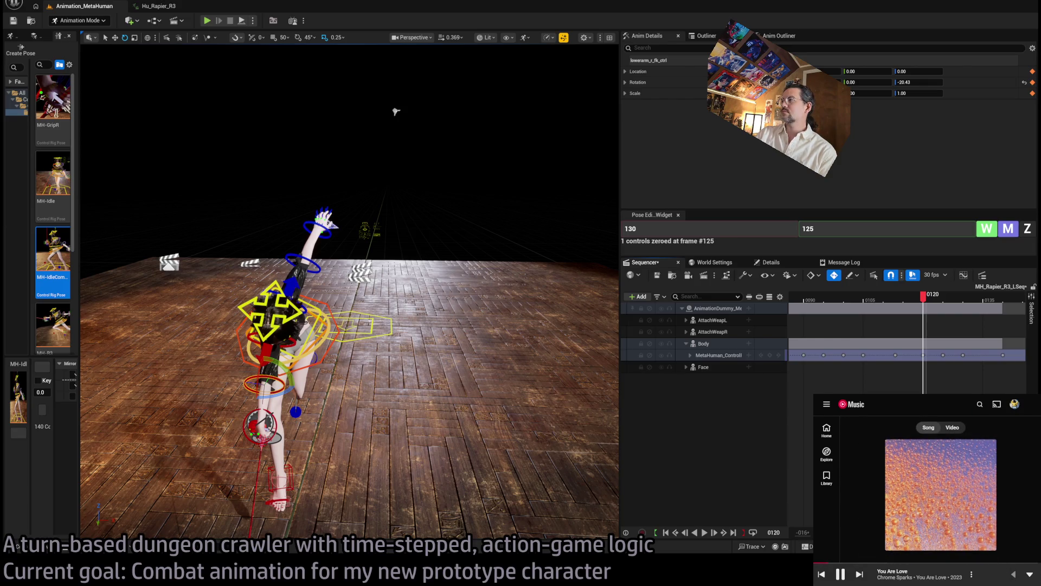
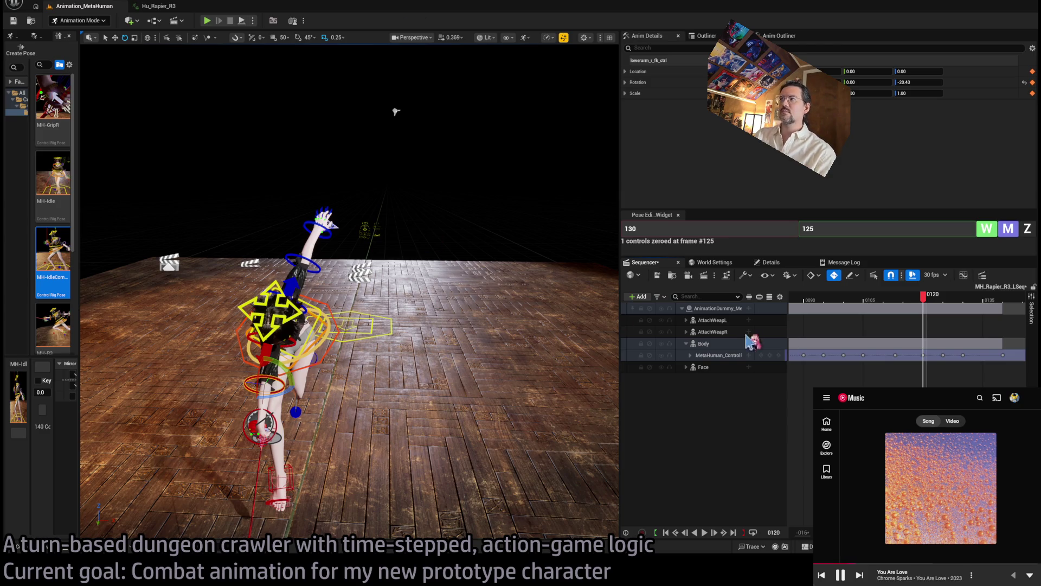
Scrub the lunge sequence back to the start and check the early poses.
drag(923, 297, 796, 299)
scroll(906, 331, down, 5)
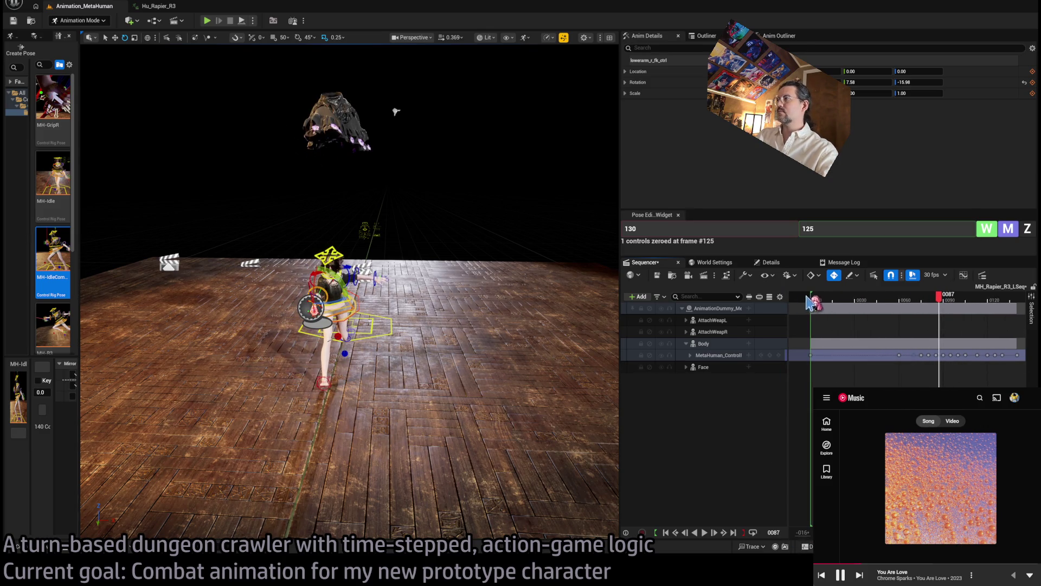
drag(940, 296, 811, 298)
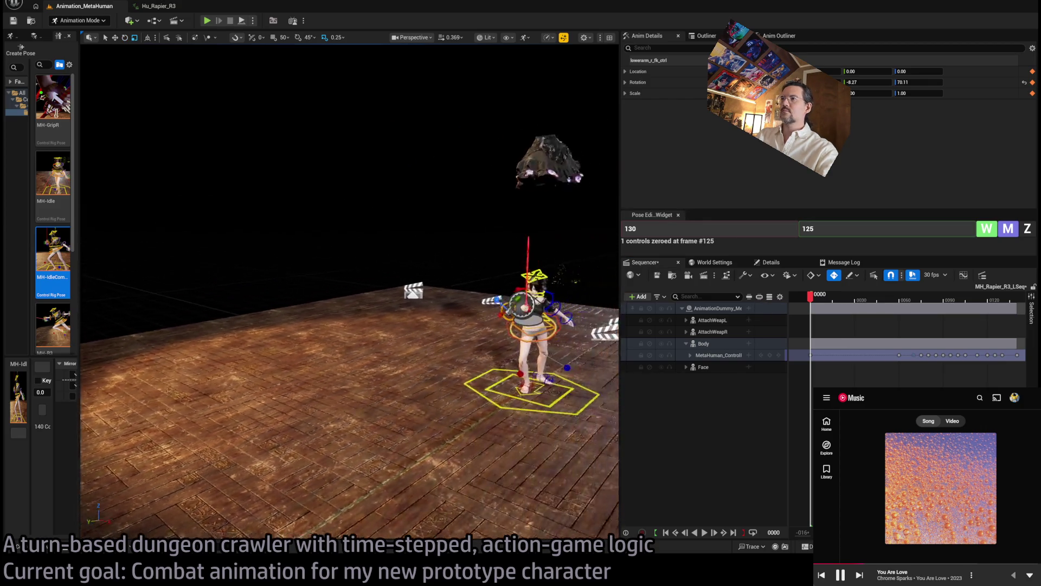
mouse_move(820, 309)
mouse_down()
mouse_move(944, 304)
mouse_move(843, 317)
mouse_up()
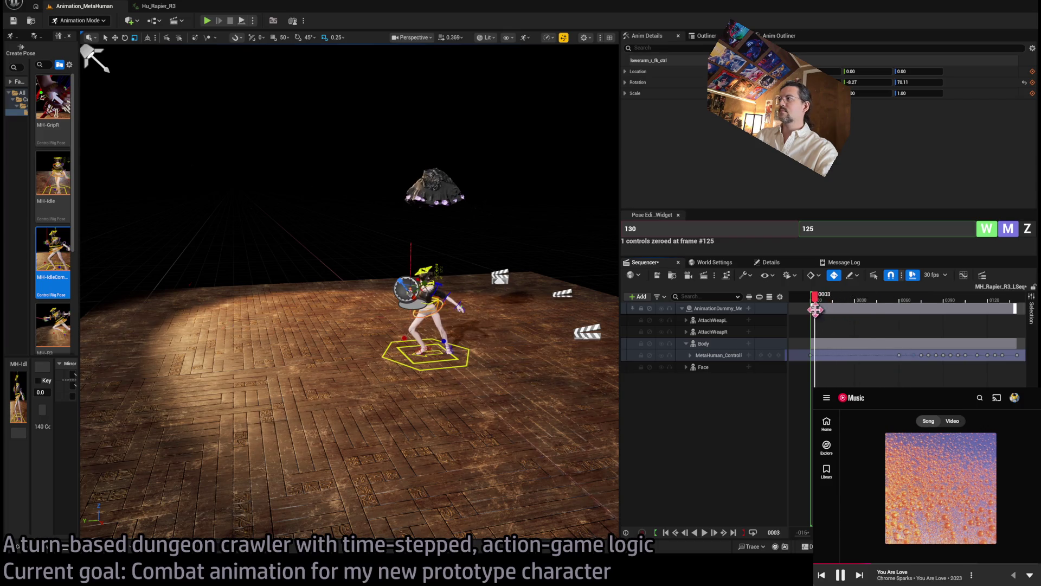
Play the lunge, stop around frame 58, and open the Hu_Rapier_R3 animation asset.
key(space)
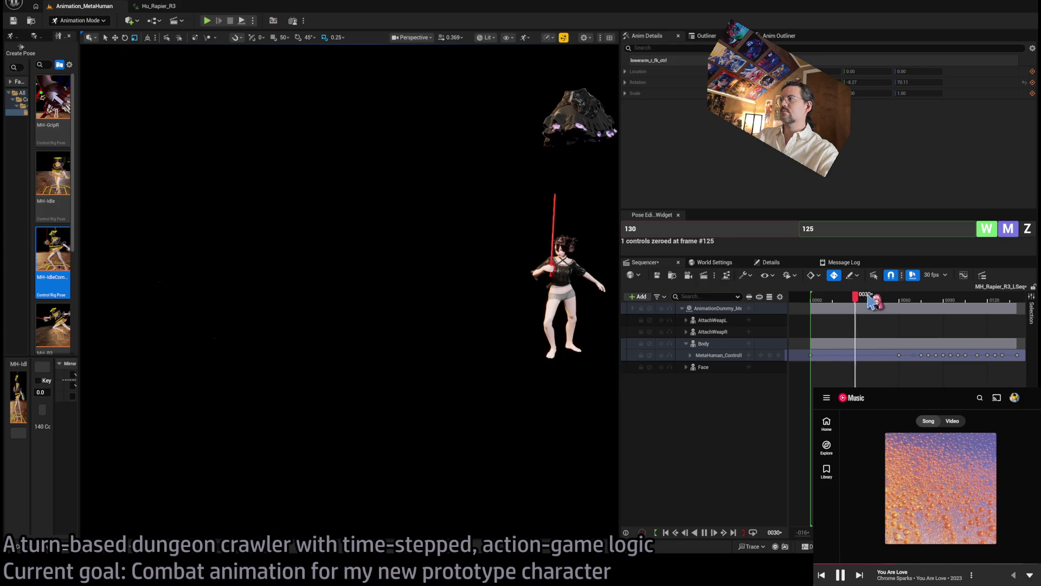
drag(911, 300, 901, 300)
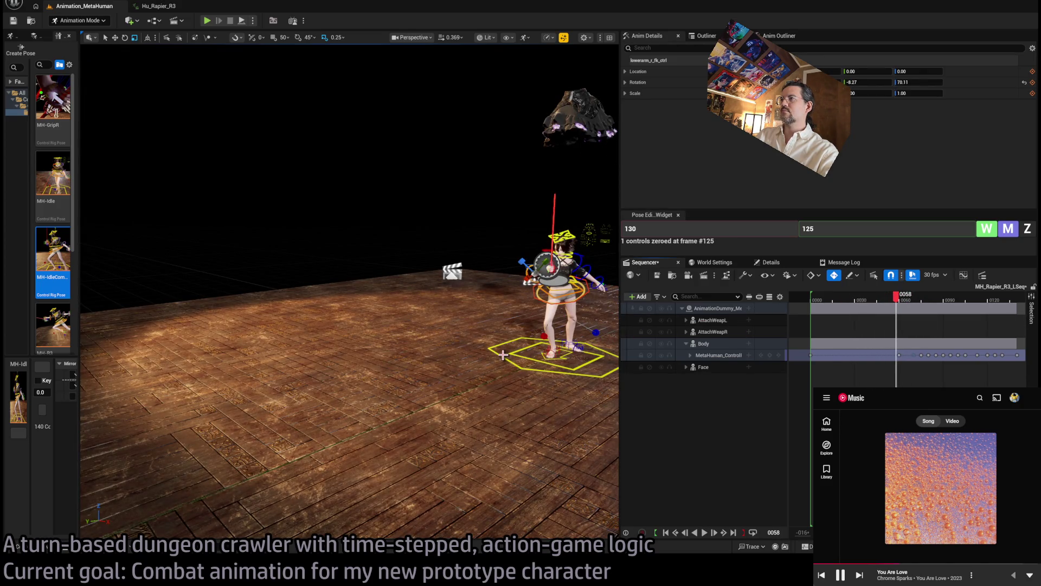
click(158, 6)
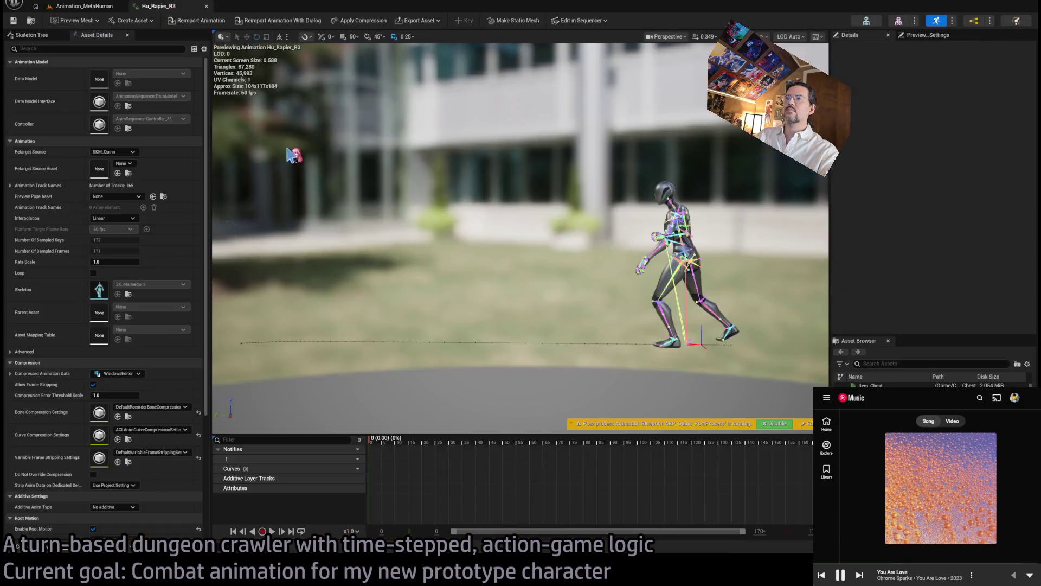
Scrub the Hu_Rapier_R3 reference animation to frame 64.
mouse_move(386, 445)
mouse_down()
mouse_move(574, 434)
mouse_move(356, 444)
mouse_up()
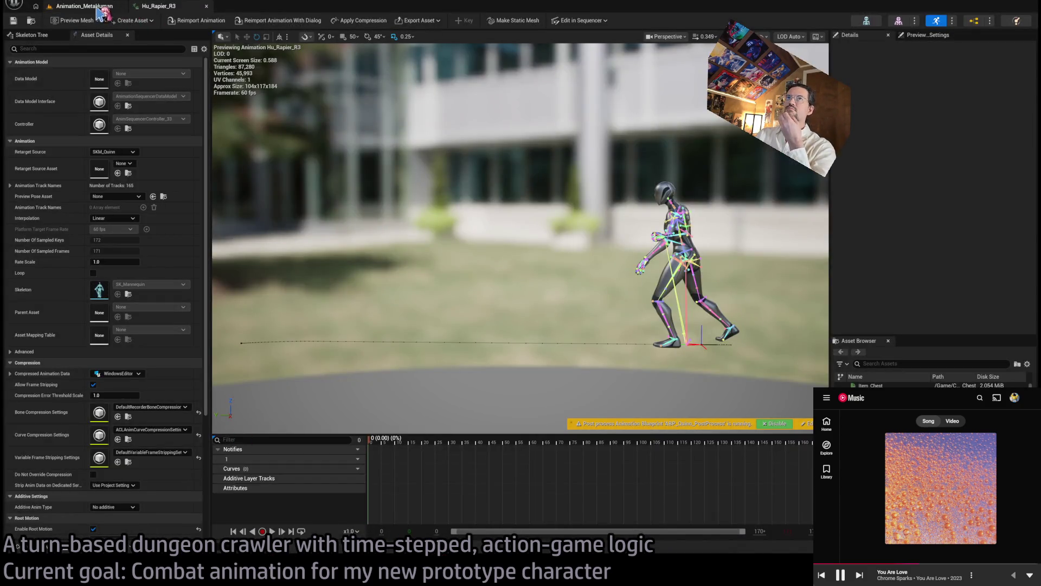
Back on the Animation_MetaHuman level, frame the character and scrub into the early lunge.
click(82, 6)
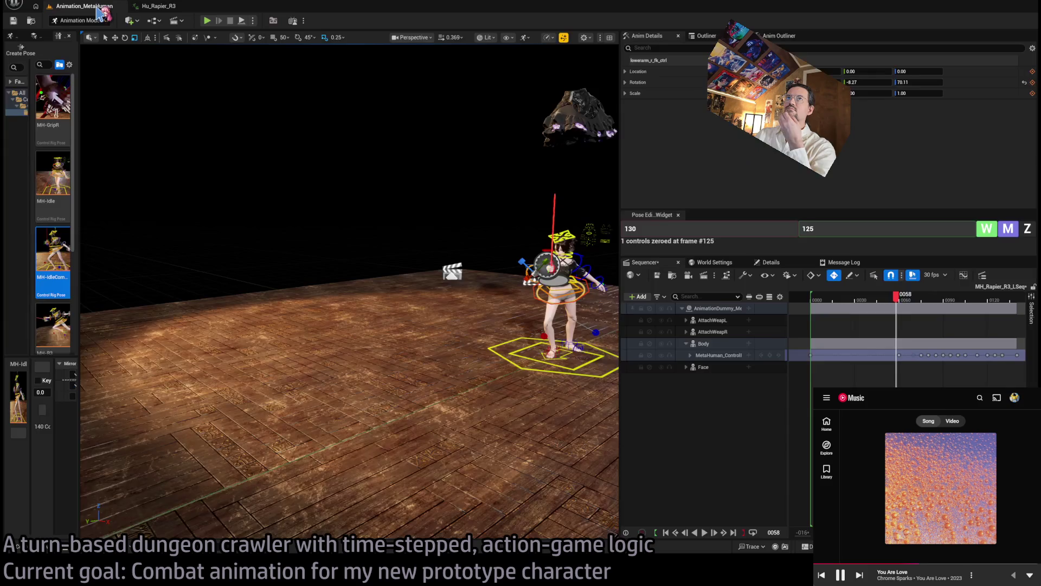
mouse_move(894, 302)
mouse_down()
mouse_move(813, 300)
mouse_move(929, 302)
mouse_move(811, 302)
mouse_up()
key(f)
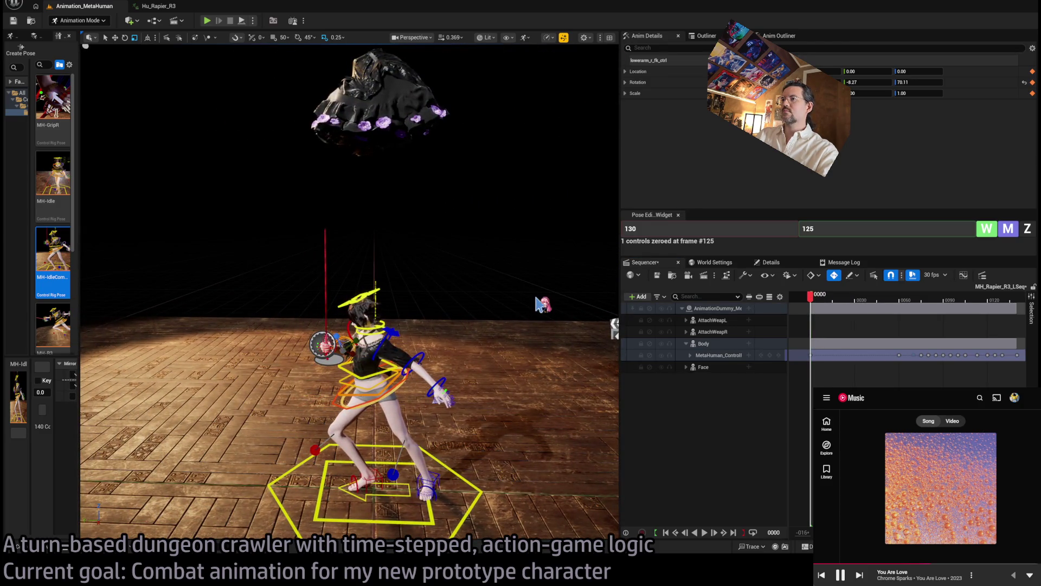
mouse_move(813, 300)
mouse_down()
mouse_move(856, 302)
mouse_move(843, 304)
mouse_up()
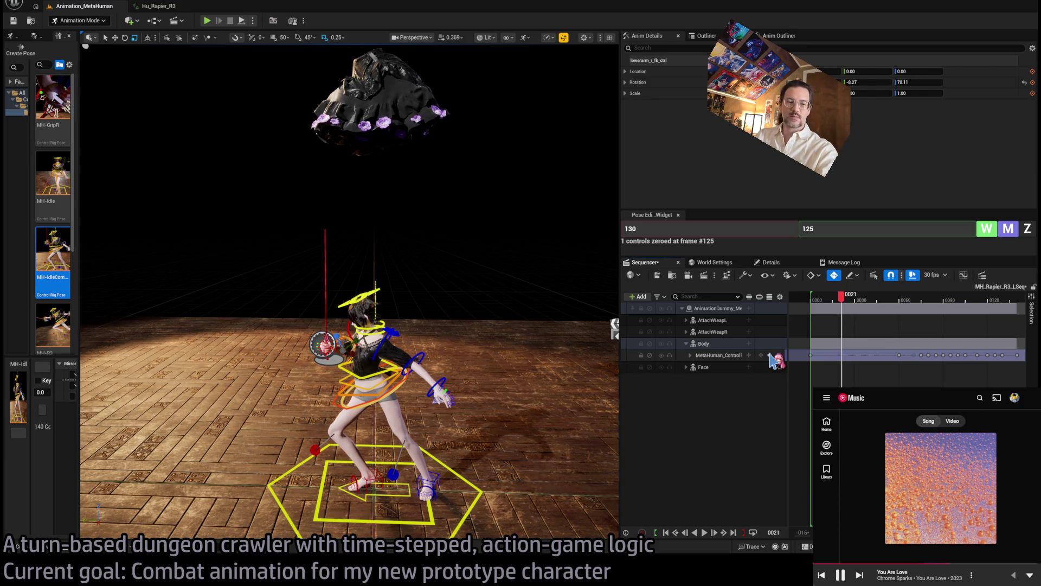
Key the pose at frame 21, undo it, and expand the MetaHuman control rig's control tracks.
key(s)
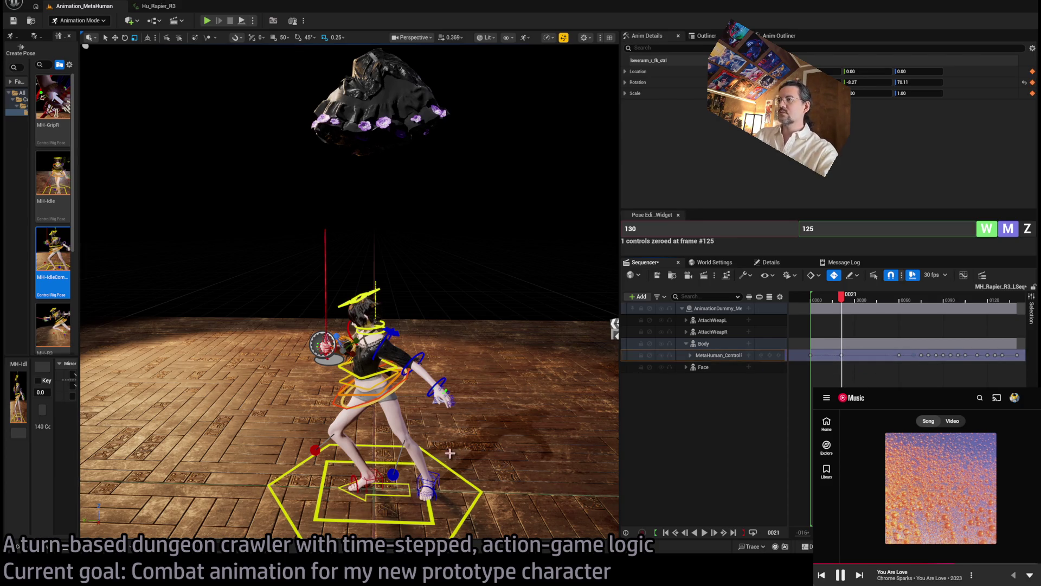
key(ctrl+z)
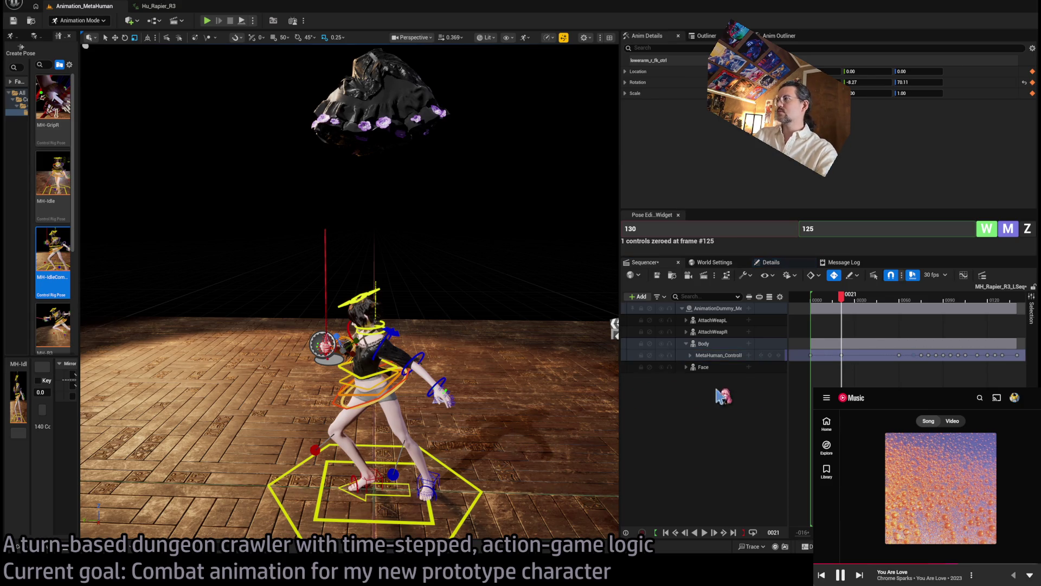
click(692, 358)
click(690, 355)
click(690, 356)
click(691, 356)
click(690, 355)
click(691, 356)
click(690, 356)
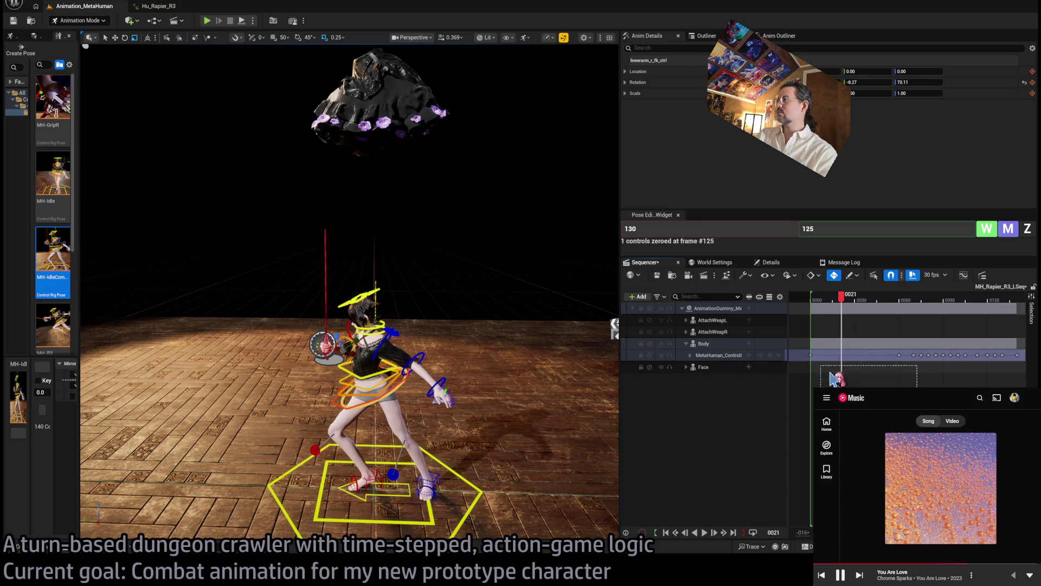
Delete a selected range of keys and key the new pose at frame 21.
mouse_move(913, 408)
mouse_down()
mouse_move(798, 358)
mouse_move(813, 359)
mouse_up()
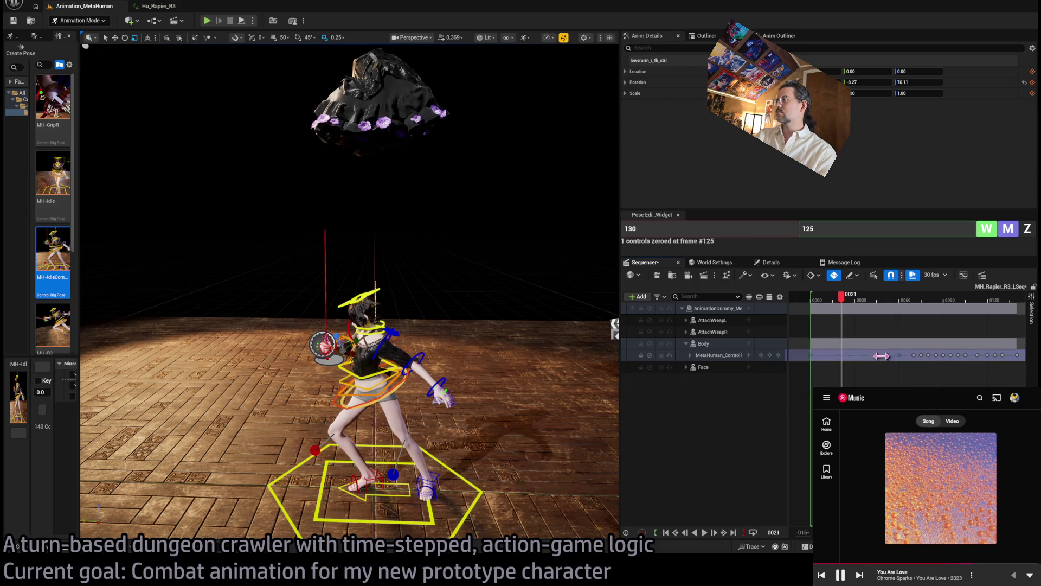
key(Delete)
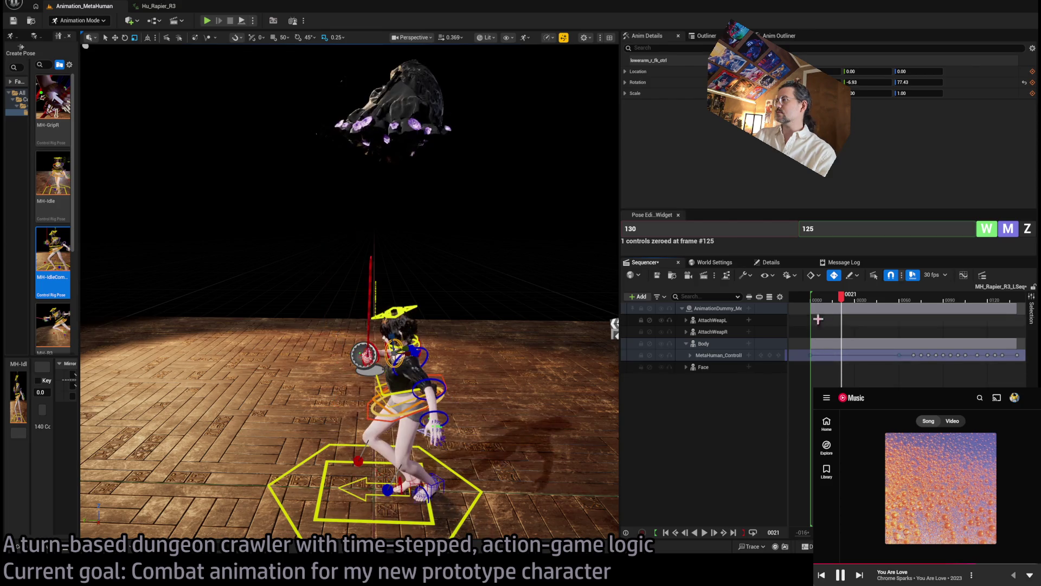
key(s)
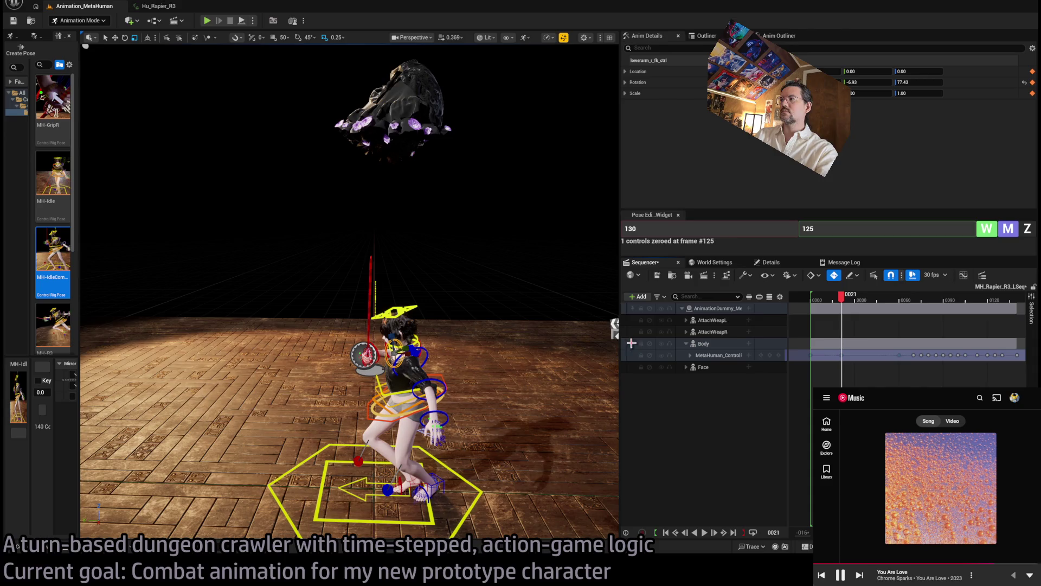
scroll(607, 350, up, 5)
scroll(612, 314, down, 4)
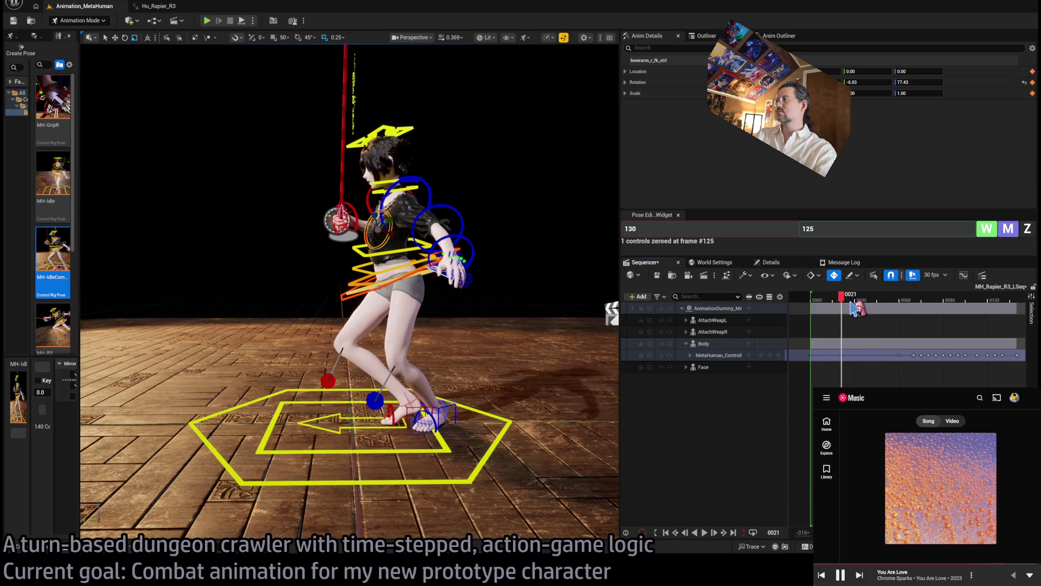
Add and then delete keys around frame 30, reviewing the motion there.
mouse_move(852, 303)
mouse_down()
mouse_move(881, 307)
mouse_move(861, 307)
mouse_up()
click(769, 355)
drag(907, 382, 803, 357)
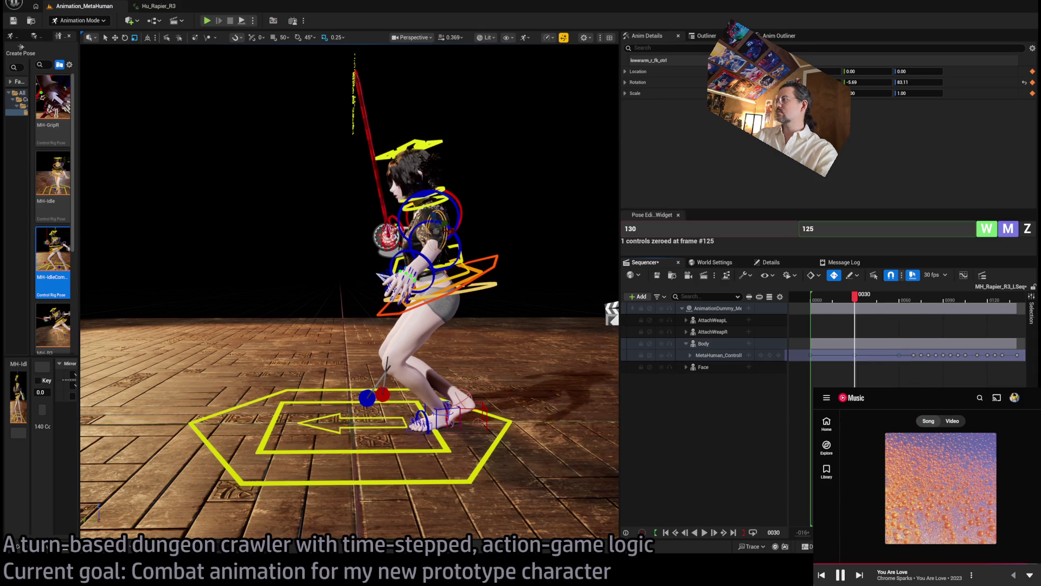
key(Delete)
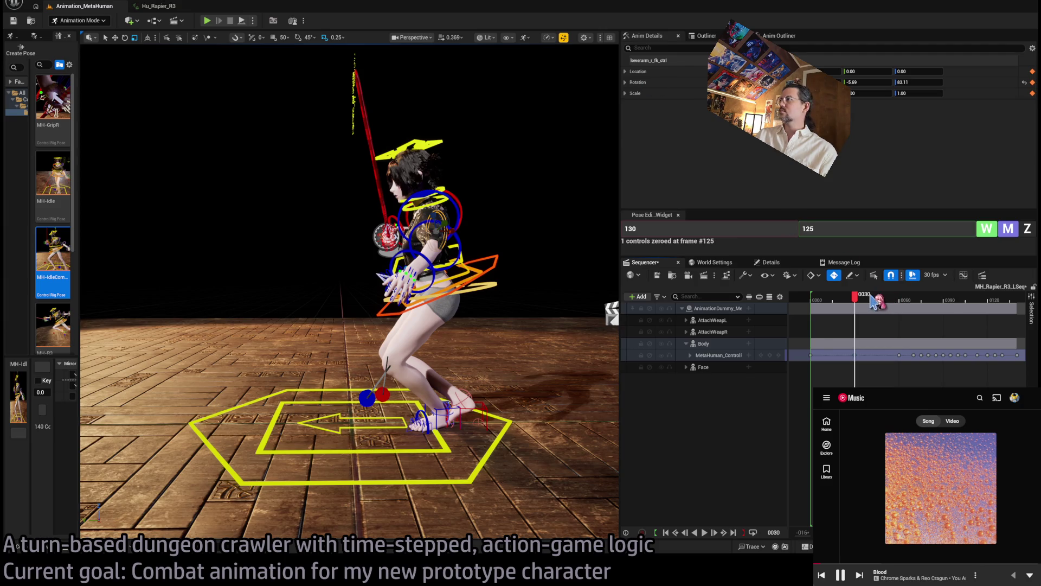
mouse_move(856, 298)
mouse_down()
mouse_move(830, 301)
mouse_move(907, 309)
mouse_move(859, 313)
mouse_up()
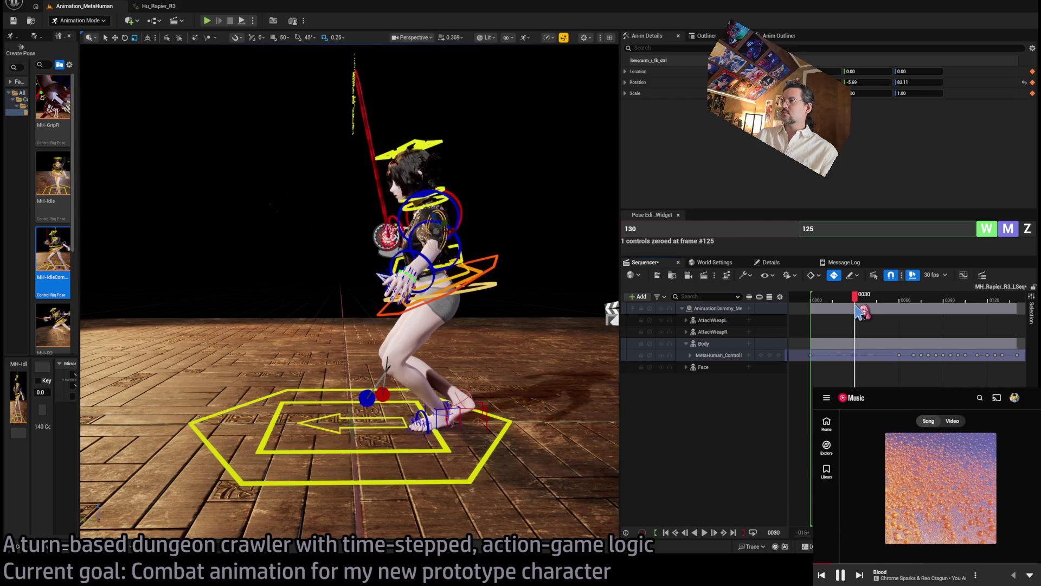
Set the right foot IK control's pose range start to 60 and key the foot.
click(485, 410)
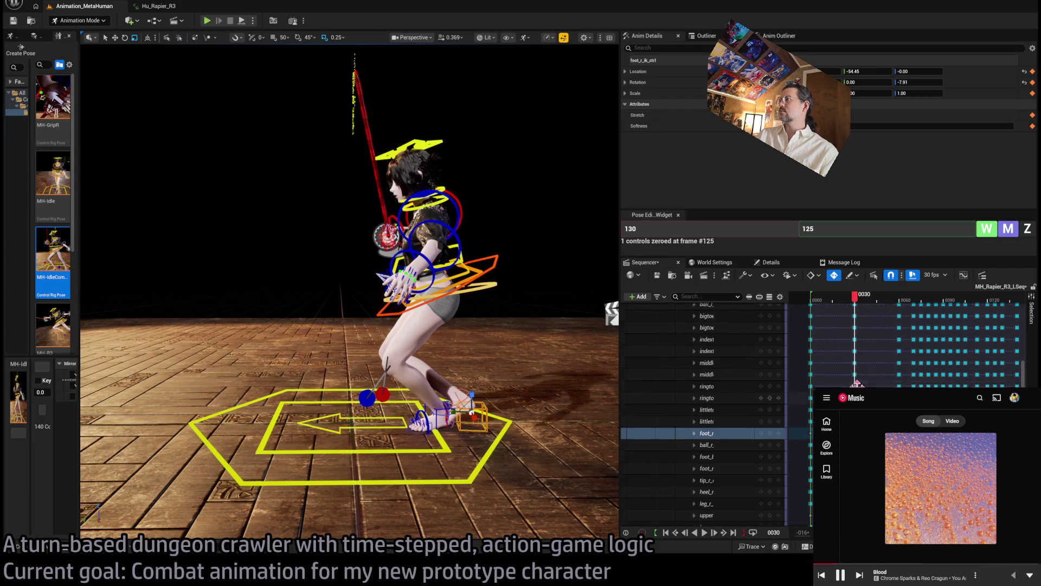
click(791, 229)
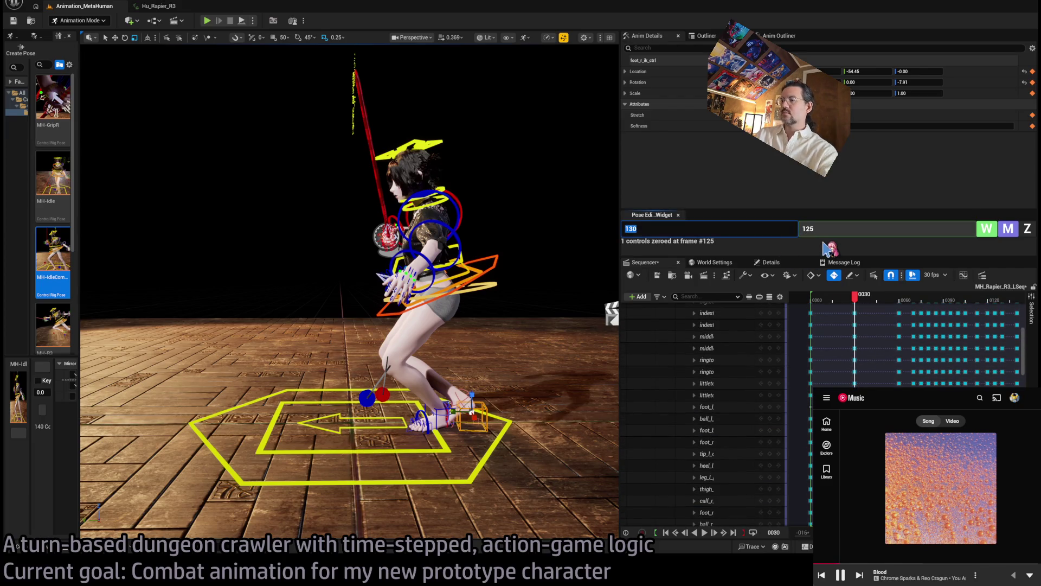
text(60)
key(Tab)
key(Return)
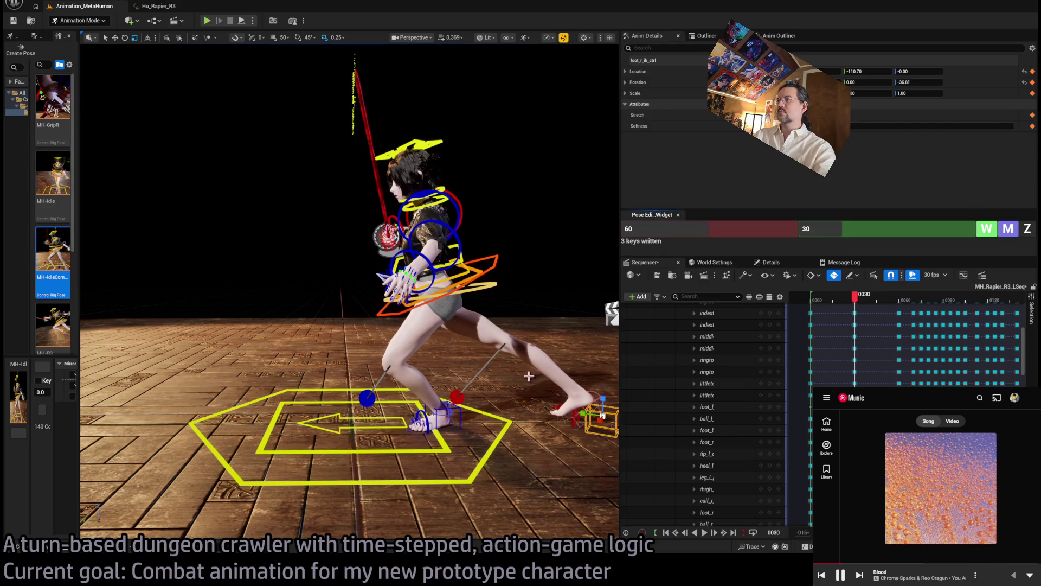
scroll(274, 295, down, 5)
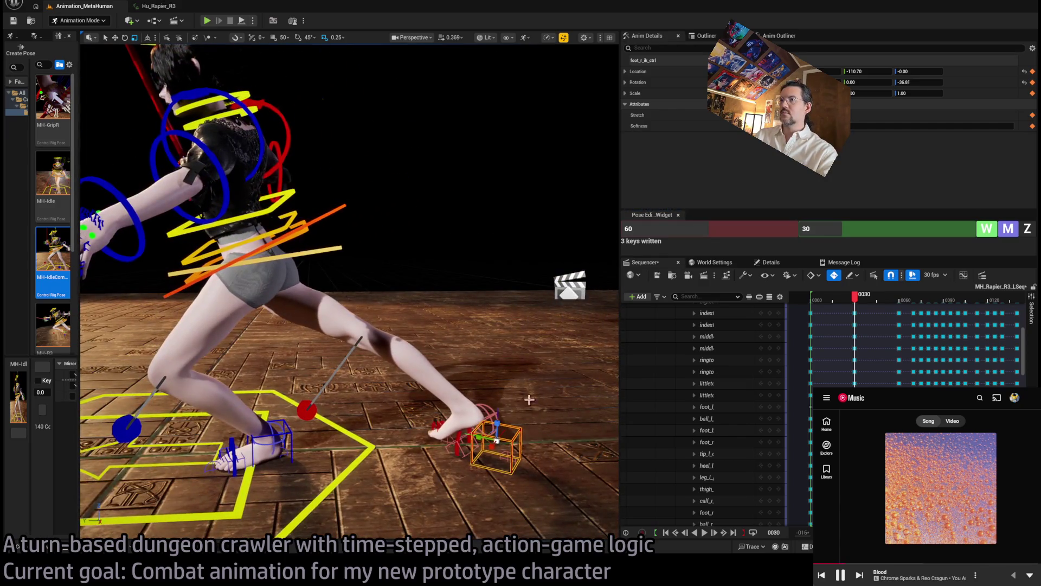
Lower the hips into a deep lunge and shift the body control to rebalance it.
click(254, 283)
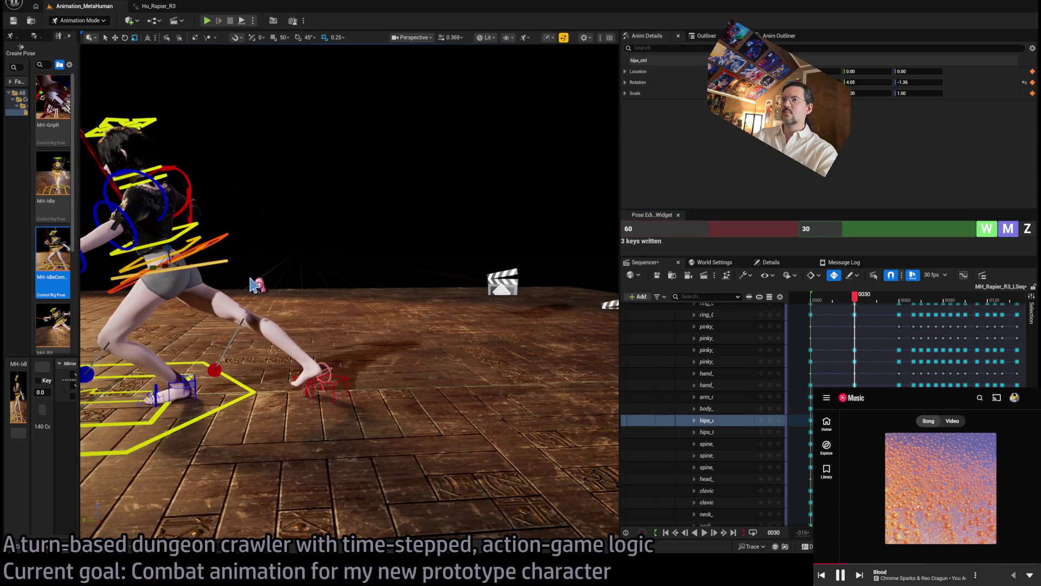
mouse_move(165, 257)
mouse_down()
mouse_move(206, 293)
mouse_move(217, 333)
mouse_move(203, 316)
mouse_move(240, 251)
mouse_move(162, 255)
mouse_up()
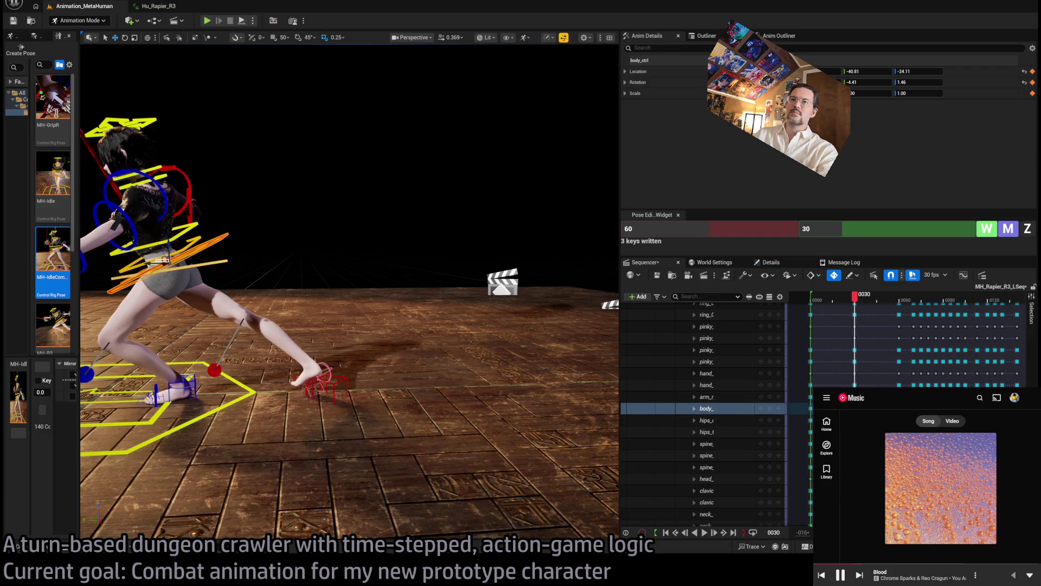
click(154, 261)
click(148, 265)
mouse_move(148, 265)
mouse_down()
mouse_move(189, 270)
mouse_move(209, 236)
mouse_move(222, 249)
mouse_up()
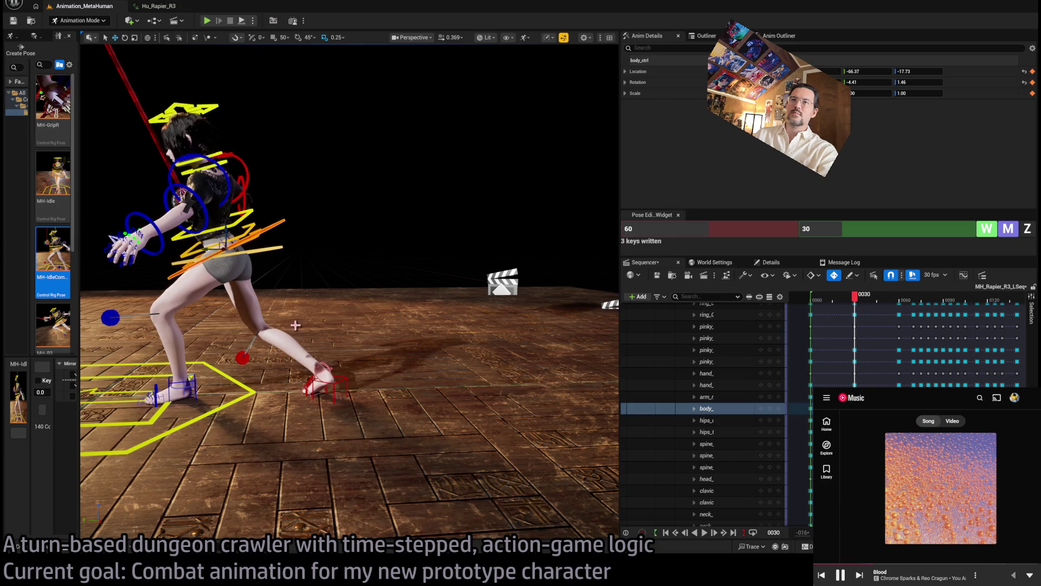
key(f)
Collapse the MetaHuman control rig track in the Sequencer track list.
scroll(862, 372, up, 5)
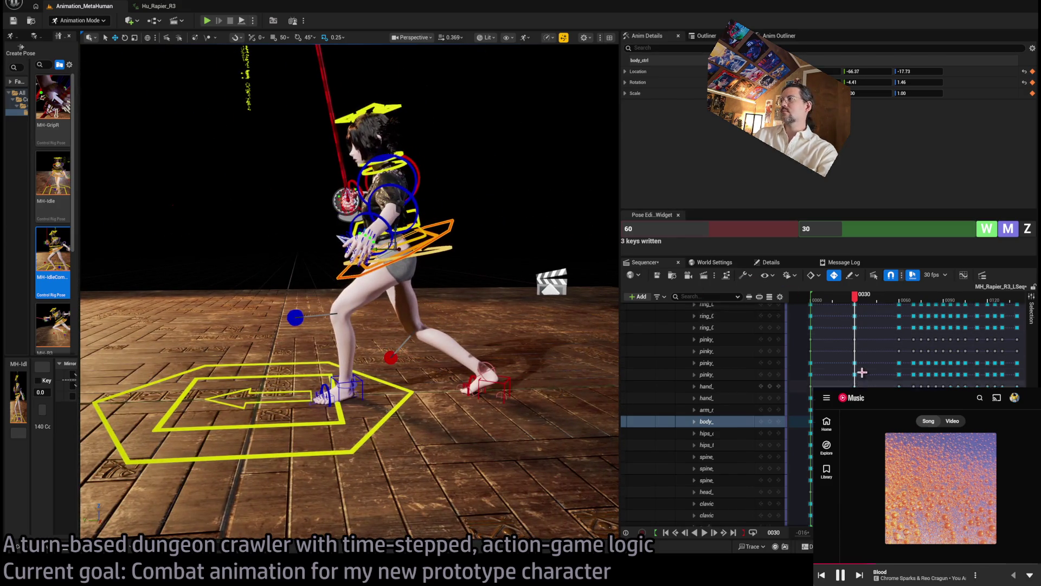
scroll(868, 358, up, 5)
double_click(867, 358)
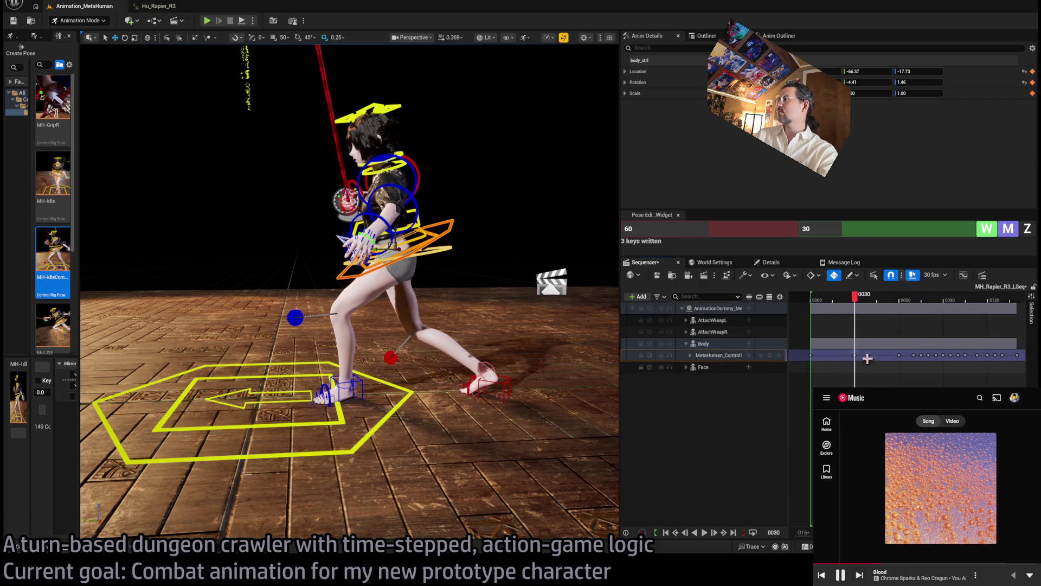
Move the frame-30 pose key to frame 20 and preview the retimed lunge.
drag(855, 355, 842, 356)
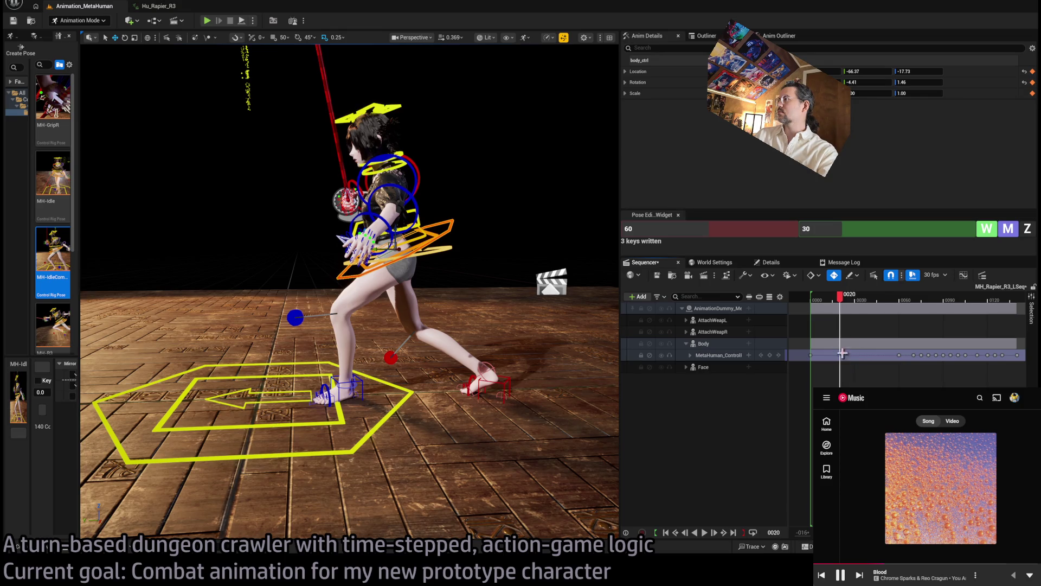
mouse_move(846, 309)
mouse_down()
mouse_move(821, 304)
mouse_move(913, 304)
mouse_up()
drag(864, 313, 842, 315)
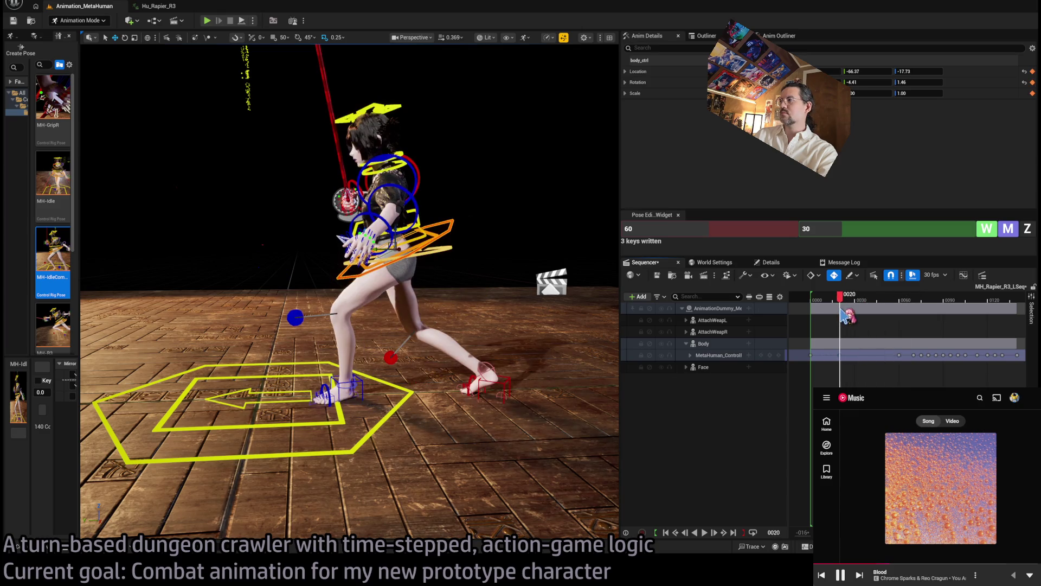
Apply a pose blend value of 20 to the left foot IK control.
mouse_move(363, 382)
mouse_down()
mouse_move(325, 304)
mouse_move(347, 255)
mouse_up()
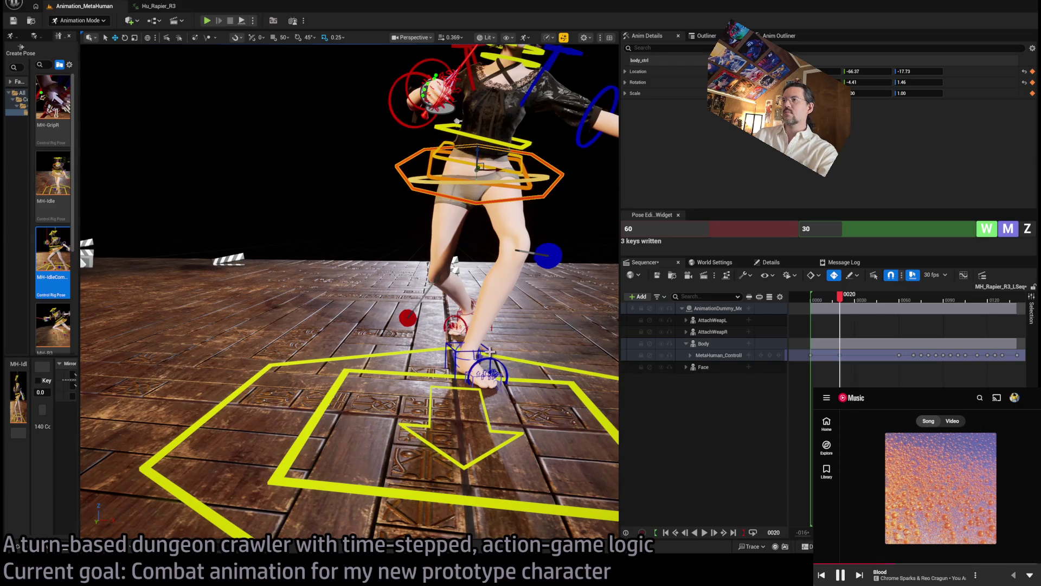
click(468, 361)
key(f)
mouse_move(559, 389)
mouse_down()
mouse_move(532, 374)
mouse_move(559, 389)
mouse_up()
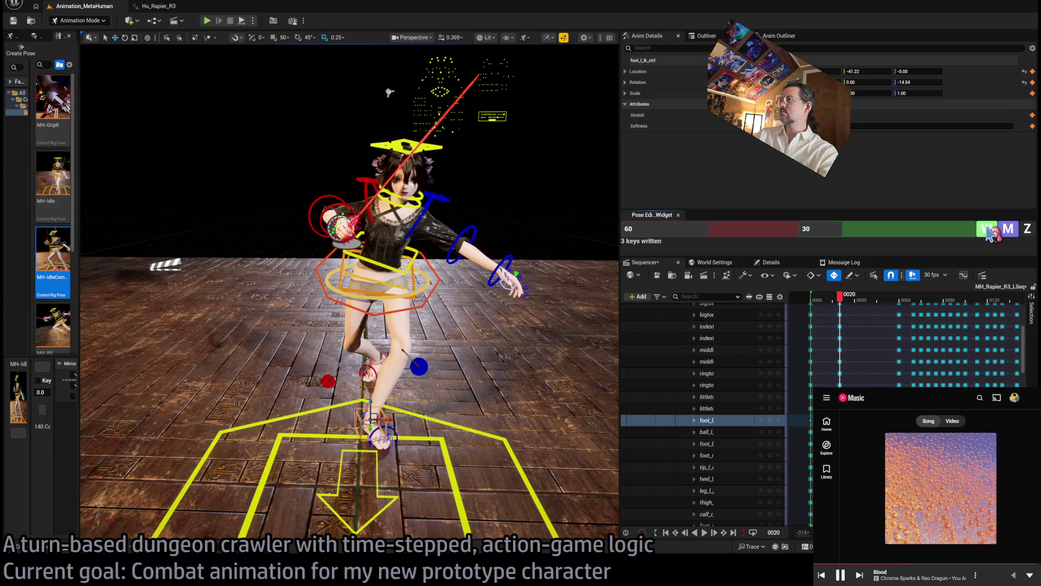
mouse_move(840, 297)
mouse_down()
mouse_move(862, 307)
mouse_move(843, 300)
mouse_up()
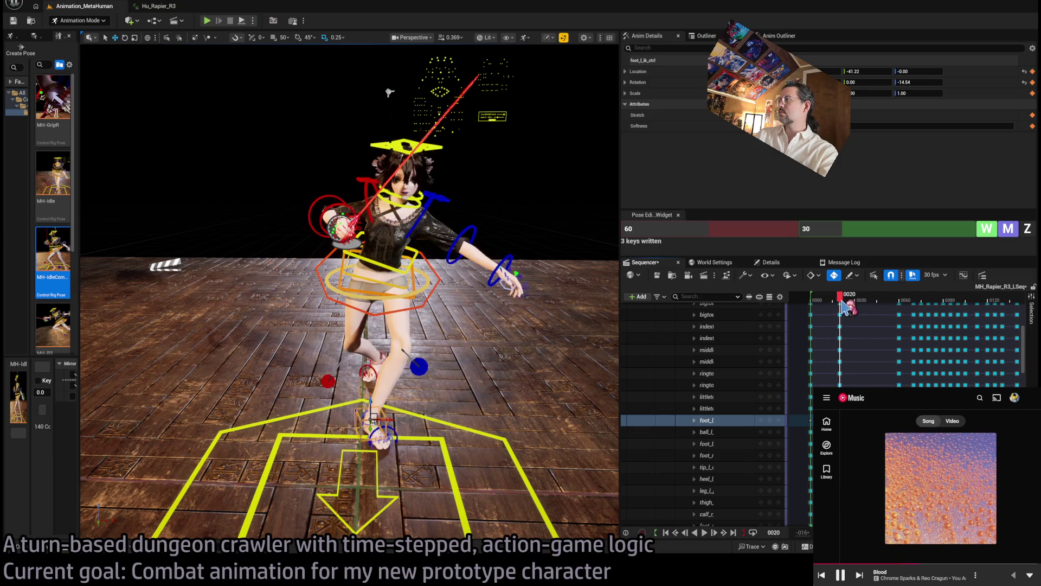
click(825, 233)
text(20)
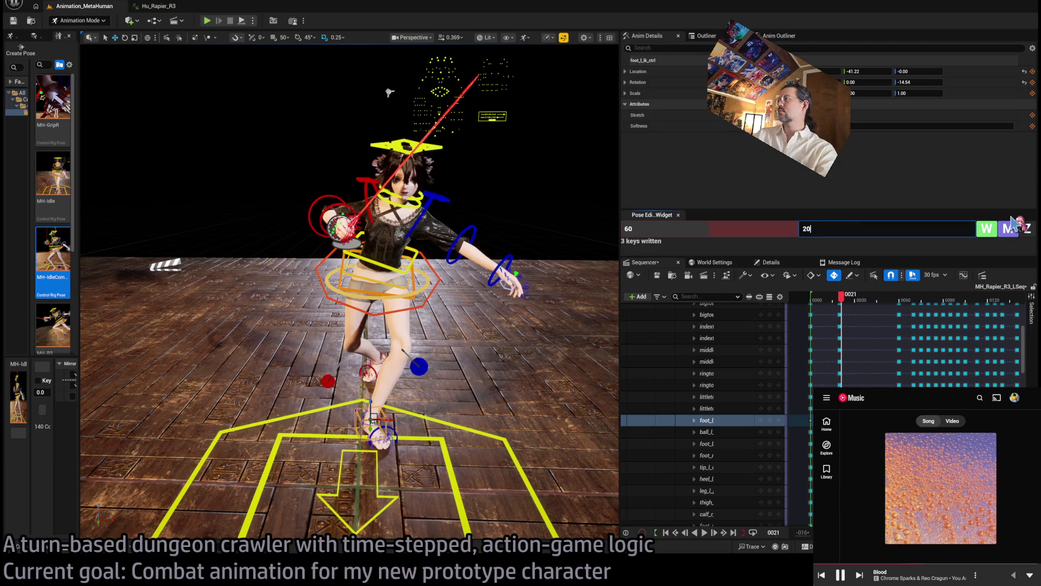
key(Return)
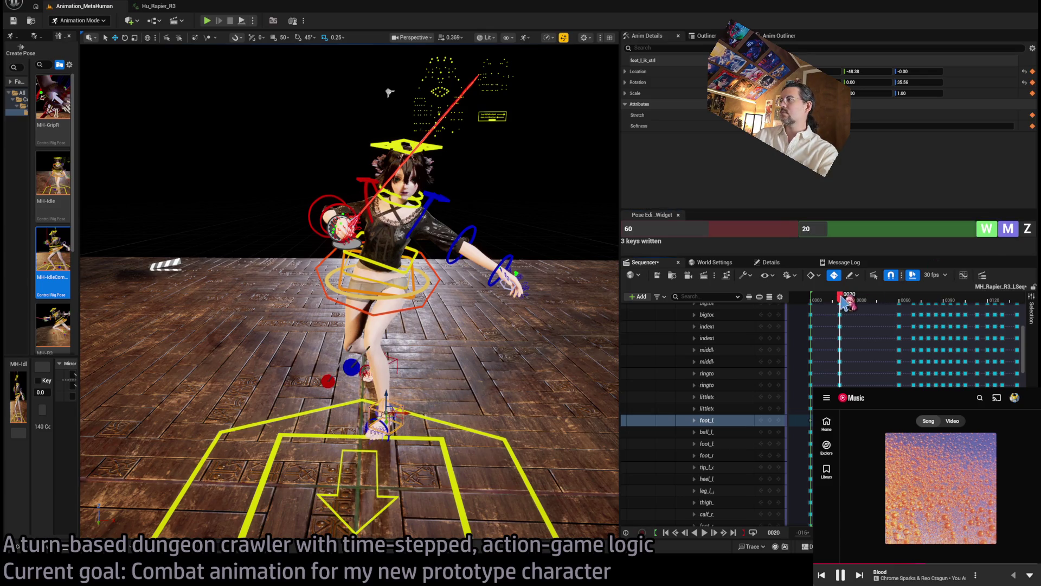
mouse_move(439, 382)
mouse_down()
mouse_move(402, 377)
mouse_move(376, 283)
mouse_move(477, 290)
mouse_move(477, 313)
mouse_move(498, 313)
mouse_move(369, 148)
mouse_up()
click(376, 283)
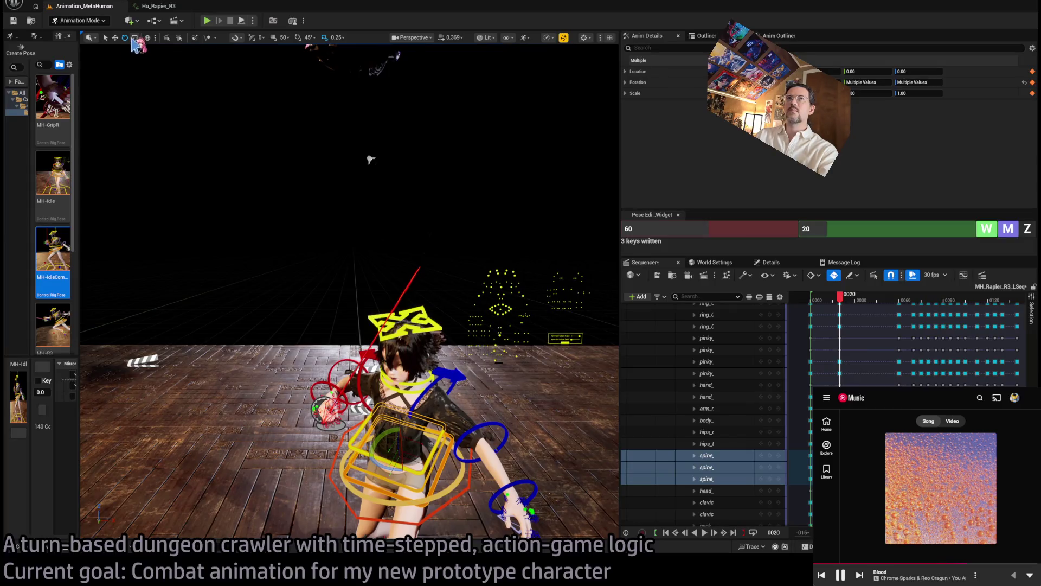
Frame the spine and head controls and preview the lunge from a side-rear view.
key(f)
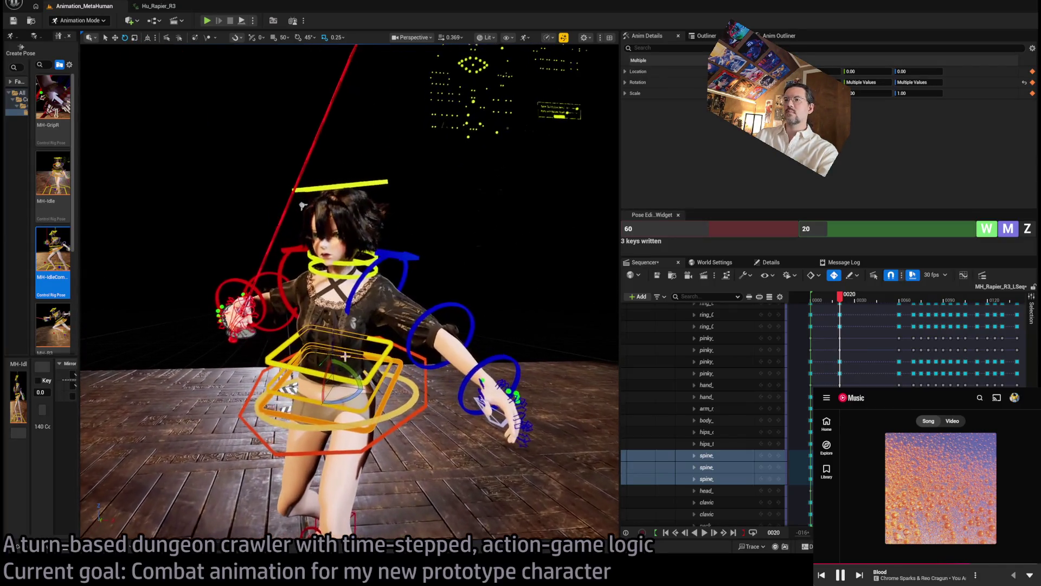
mouse_move(302, 207)
mouse_down()
mouse_move(390, 212)
mouse_move(303, 214)
mouse_move(93, 158)
mouse_move(316, 179)
mouse_up()
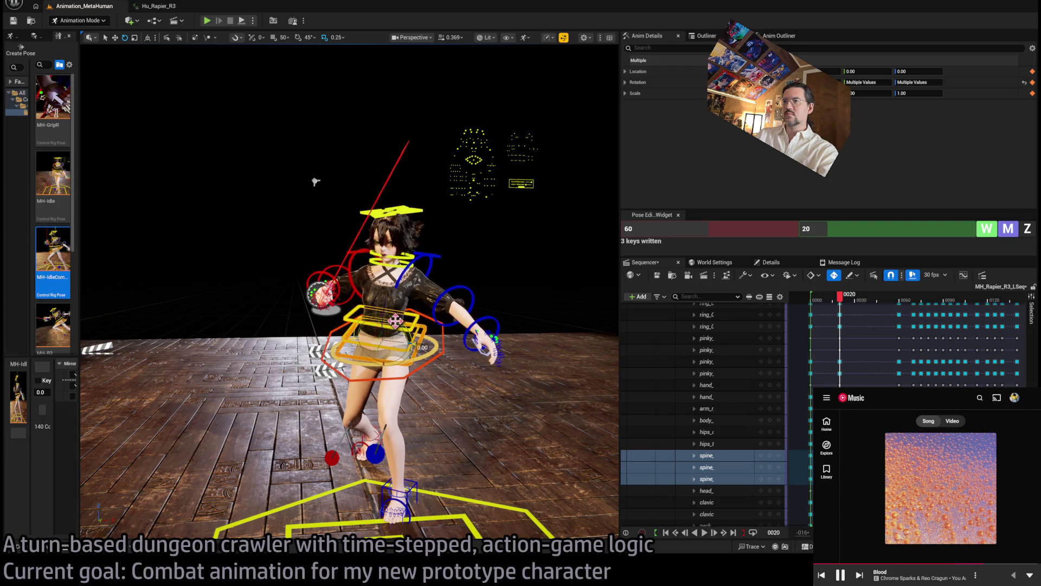
drag(315, 182, 411, 238)
click(380, 210)
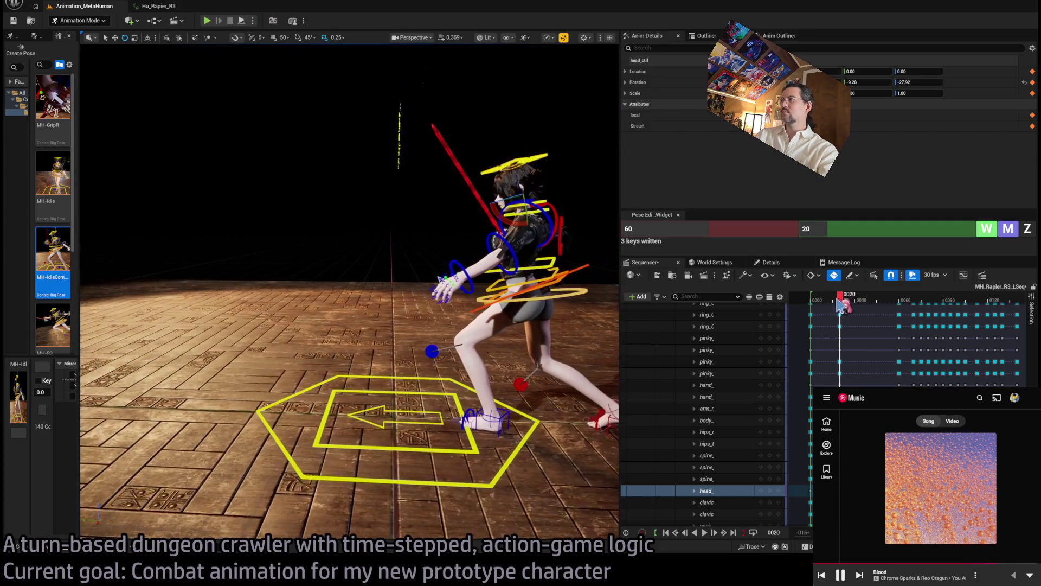
mouse_move(842, 302)
mouse_down()
mouse_move(822, 302)
mouse_move(906, 301)
mouse_move(812, 305)
mouse_move(914, 312)
mouse_move(826, 317)
mouse_move(846, 317)
mouse_up()
Rotate the hips to twist the torso and move the body control down and forward.
click(577, 288)
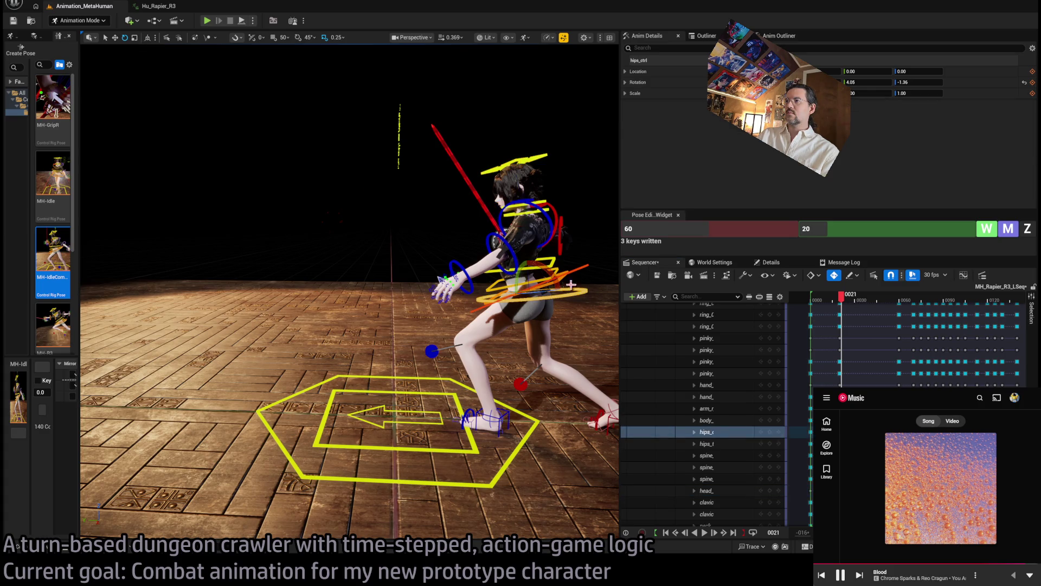
drag(546, 266, 553, 275)
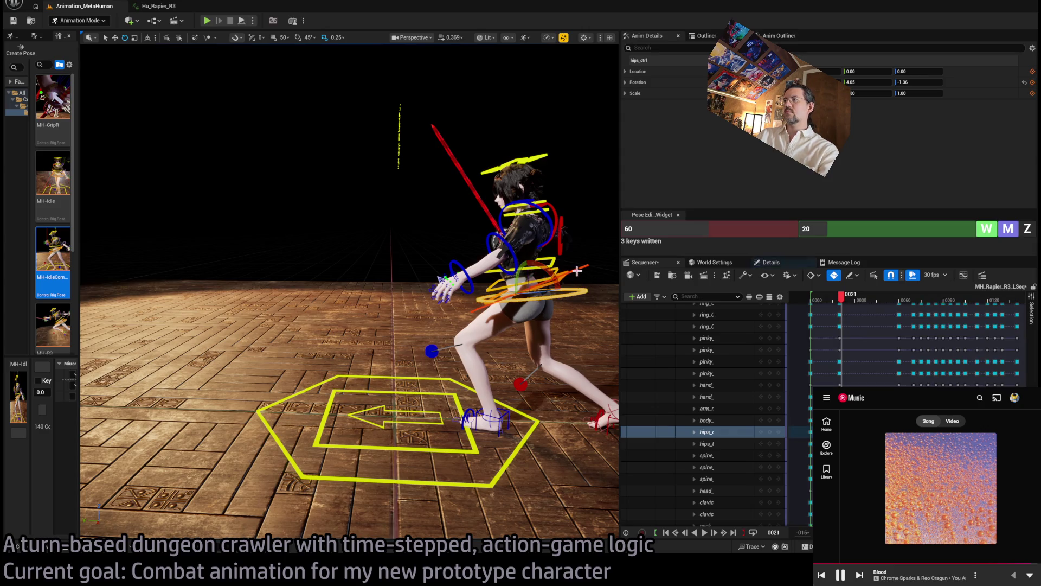
click(589, 277)
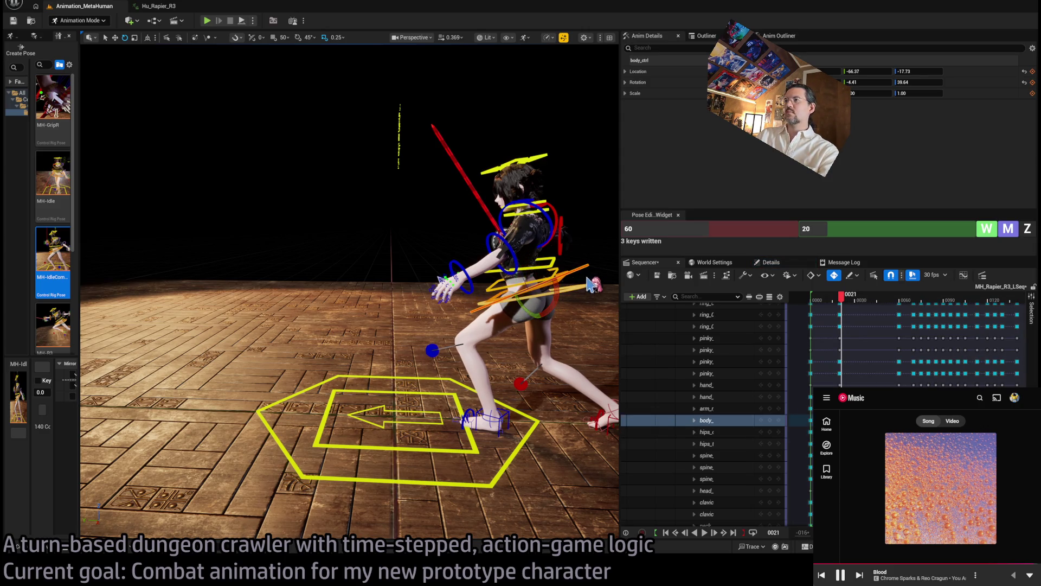
key(w)
mouse_move(556, 292)
mouse_down()
mouse_move(530, 309)
mouse_move(500, 286)
mouse_up()
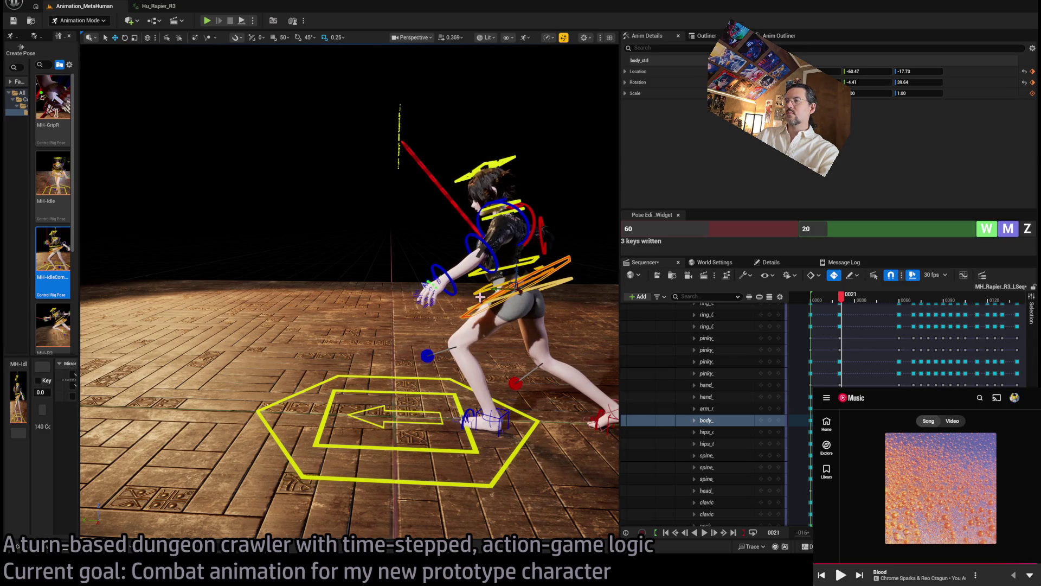
mouse_move(477, 234)
mouse_down()
mouse_move(499, 235)
mouse_move(510, 283)
mouse_up()
click(501, 233)
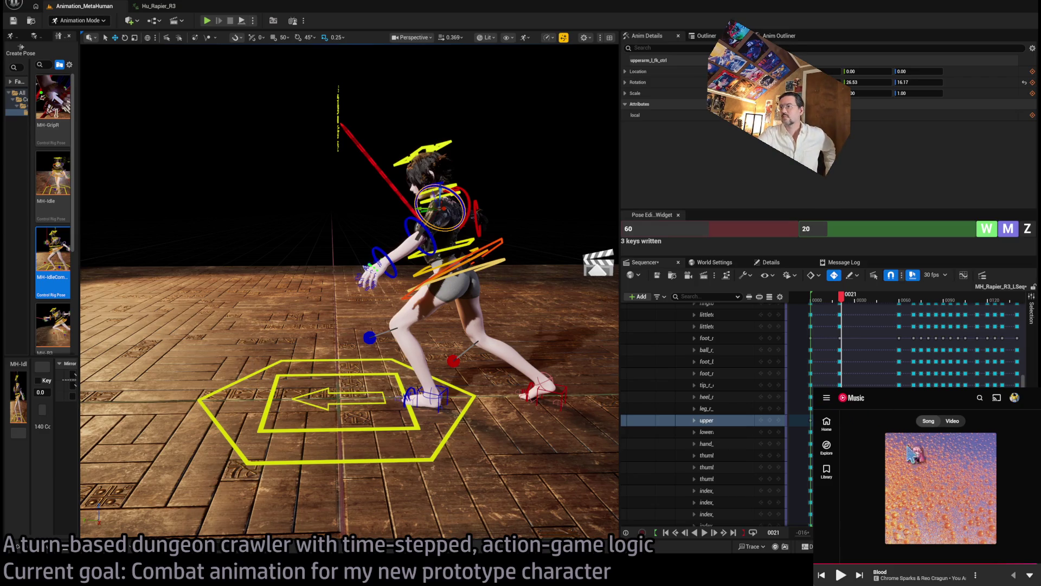
Open the All I Need single from Singles and start playing it.
scroll(944, 477, down, 5)
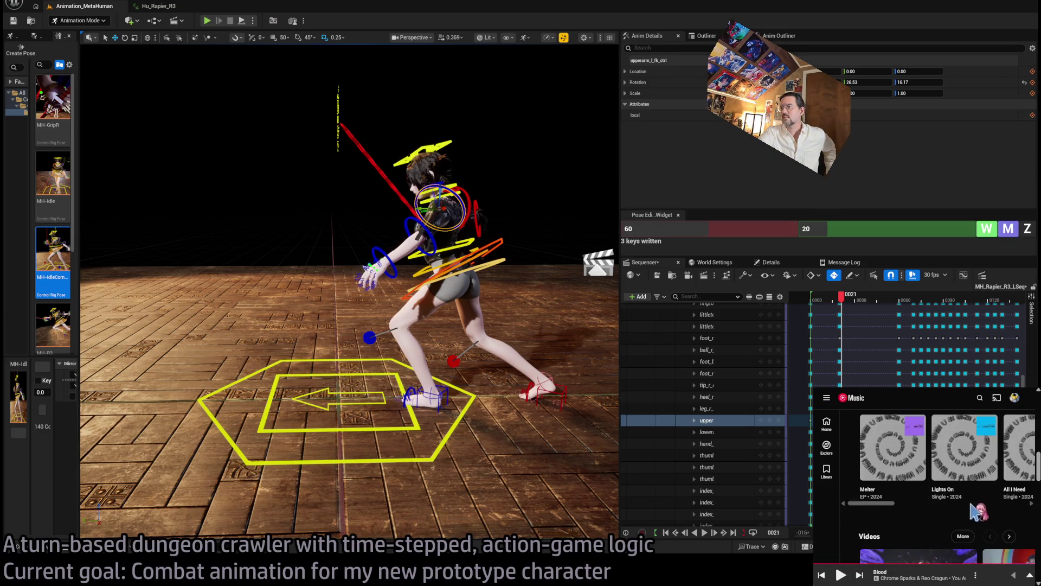
drag(889, 503, 917, 503)
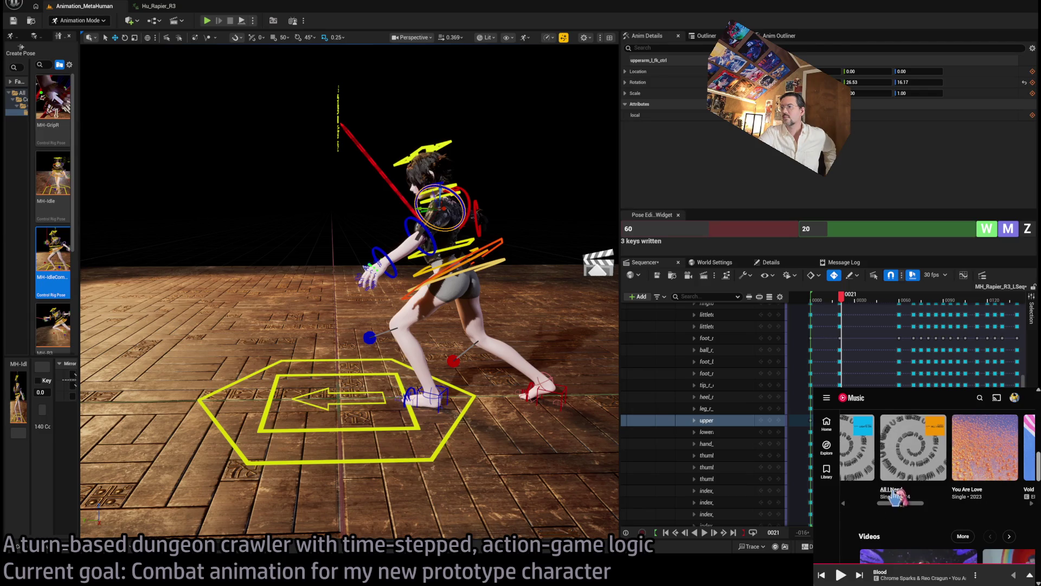
click(894, 490)
scroll(928, 498, down, 5)
click(874, 438)
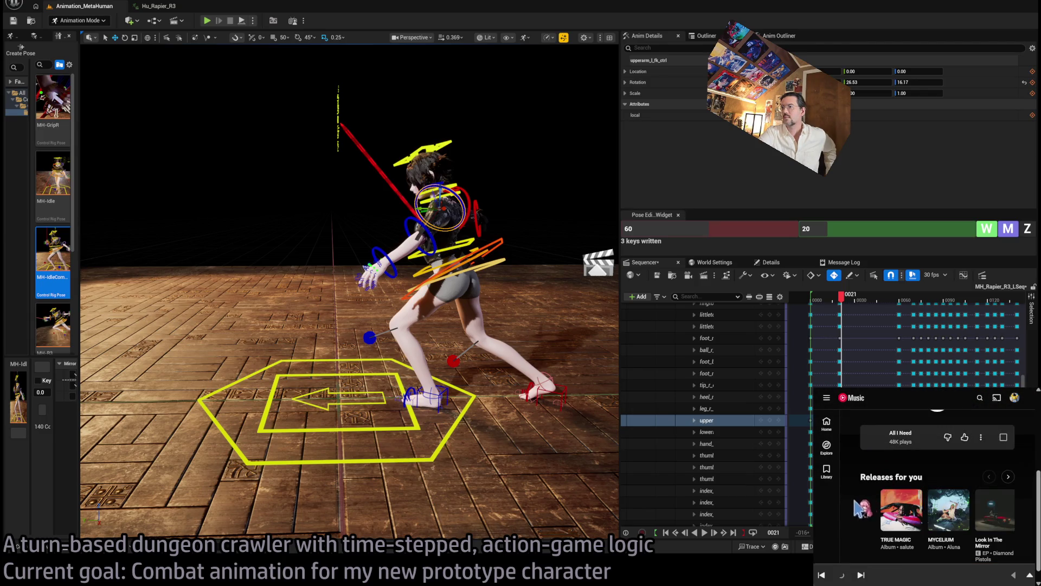
Visit the artist's page and expand the now-playing view with the album art.
scroll(878, 508, up, 5)
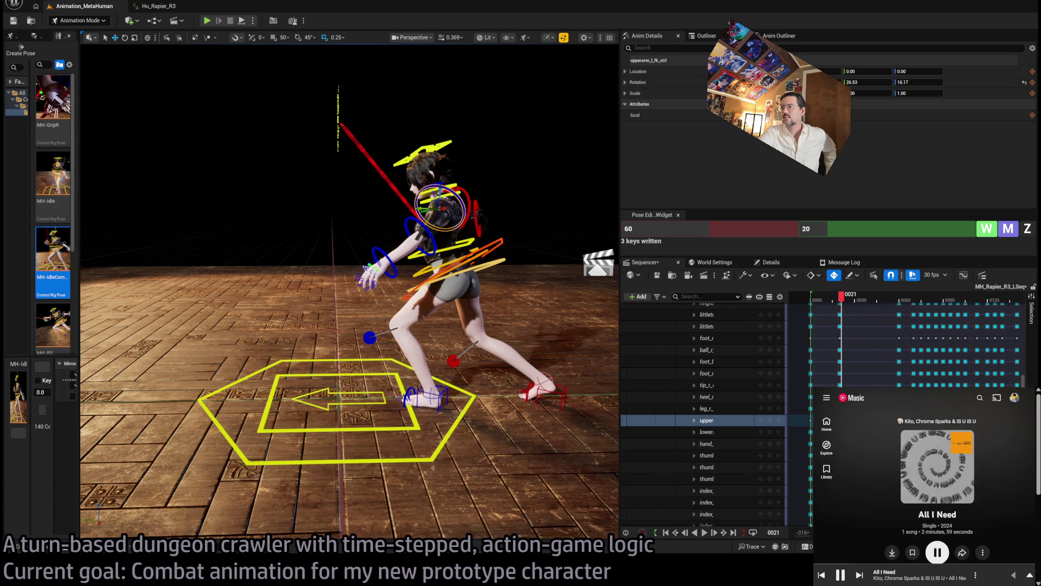
scroll(925, 523, down, 5)
click(926, 523)
scroll(943, 523, down, 5)
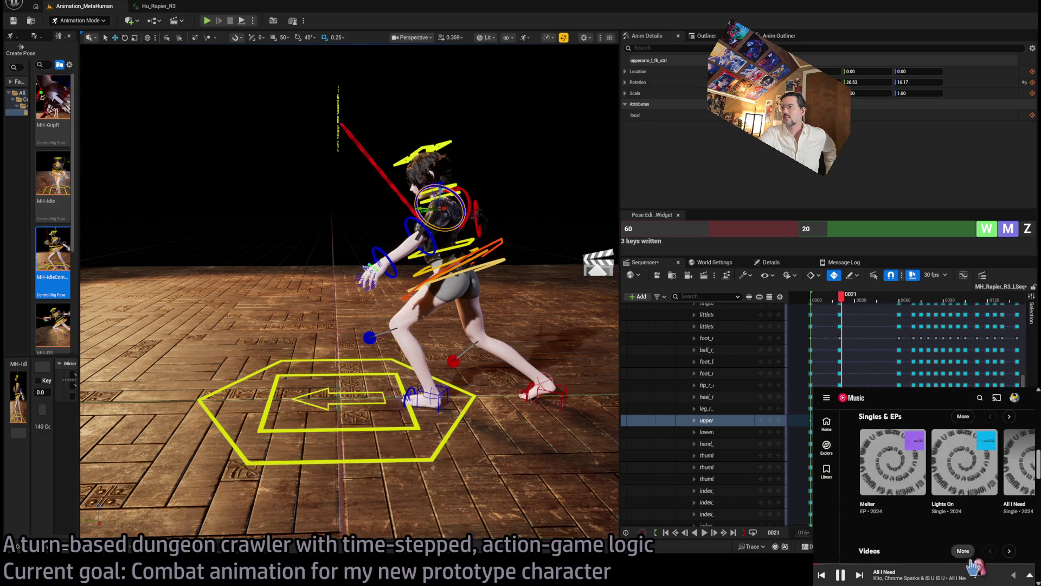
click(1002, 579)
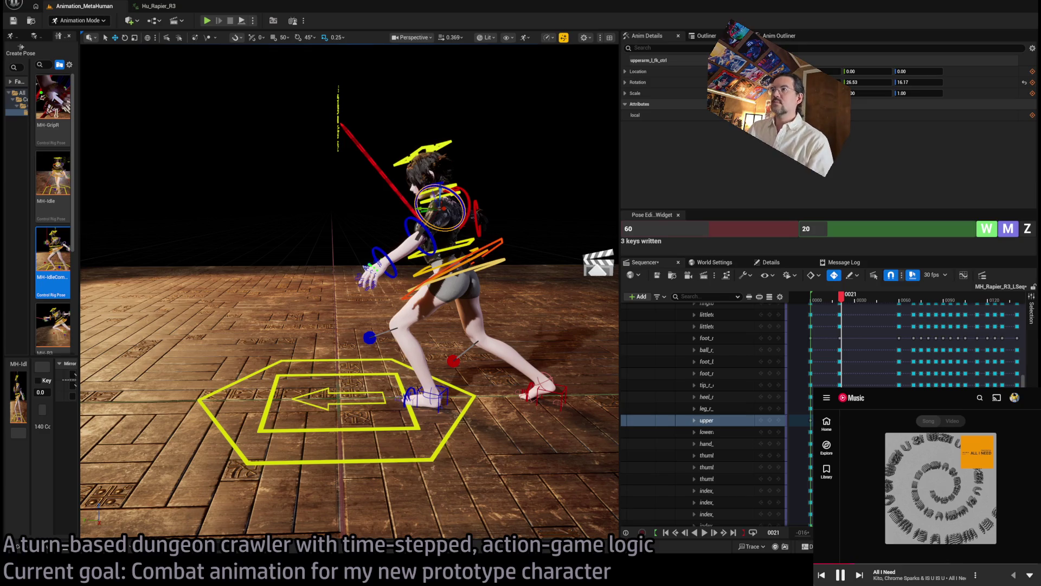
Try a deeper hips lunge, undo it, and raise the body control slightly.
click(506, 259)
drag(455, 262, 478, 289)
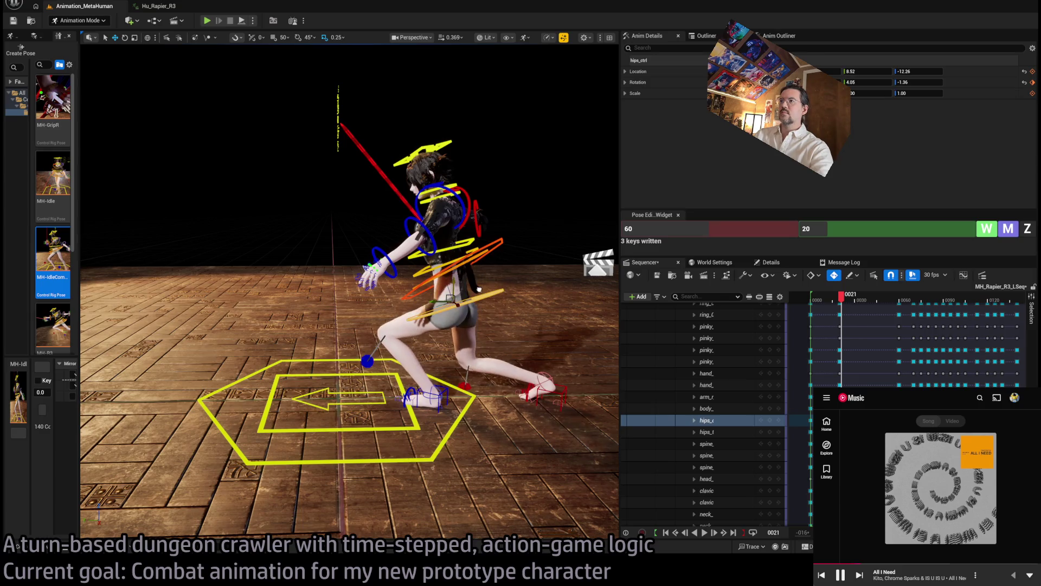
key(ctrl+z)
click(453, 254)
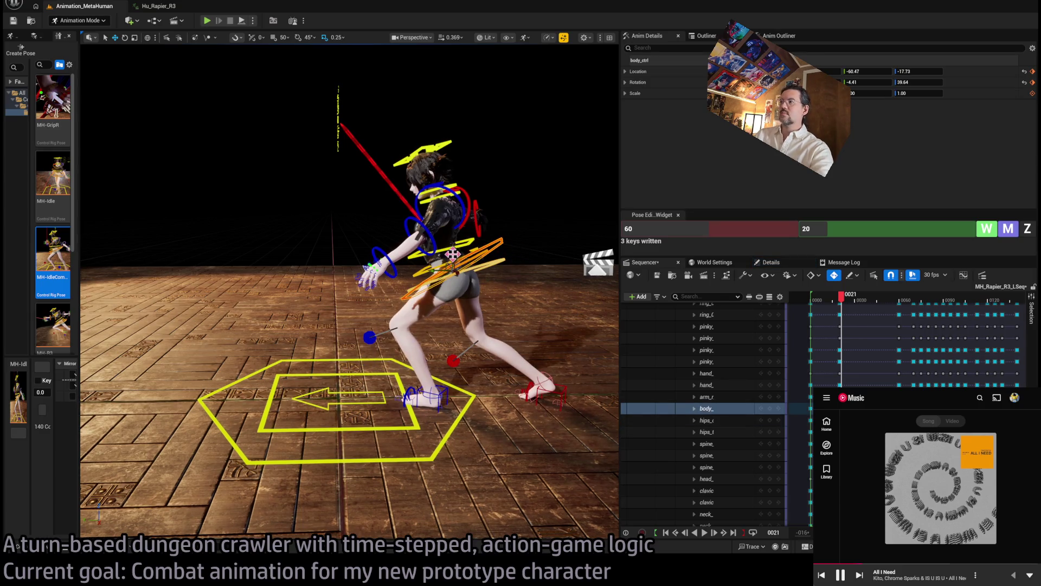
drag(453, 254, 454, 249)
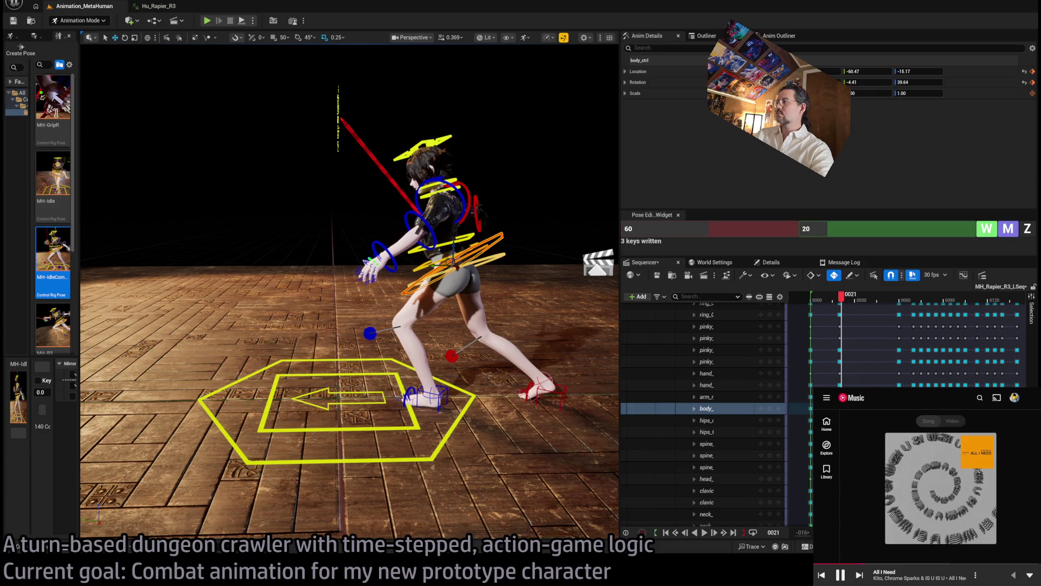
Collapse the control rig track, delete the keys near frame 20, and step to frame 21.
scroll(705, 412, up, 10)
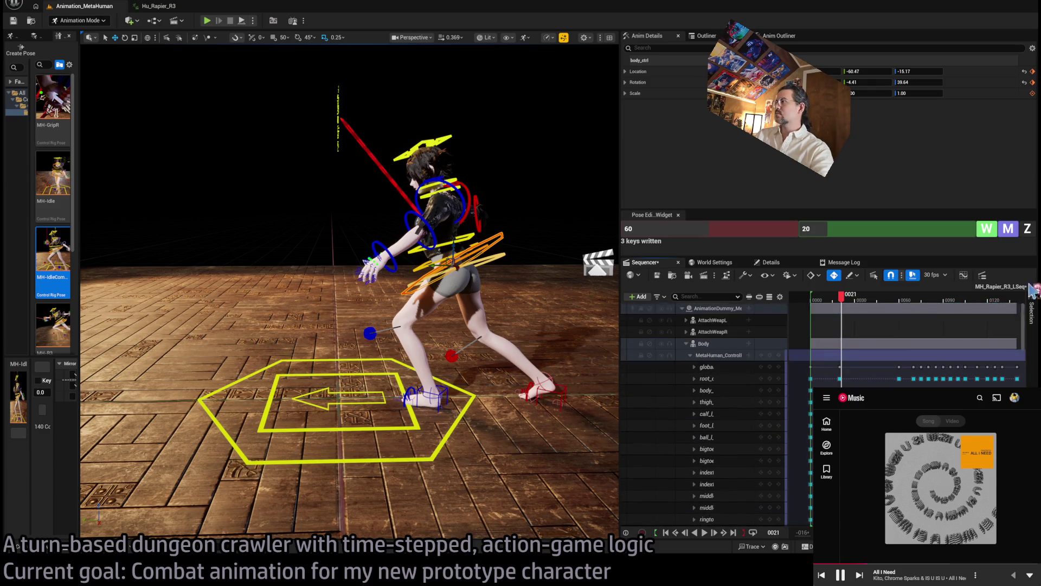
click(690, 356)
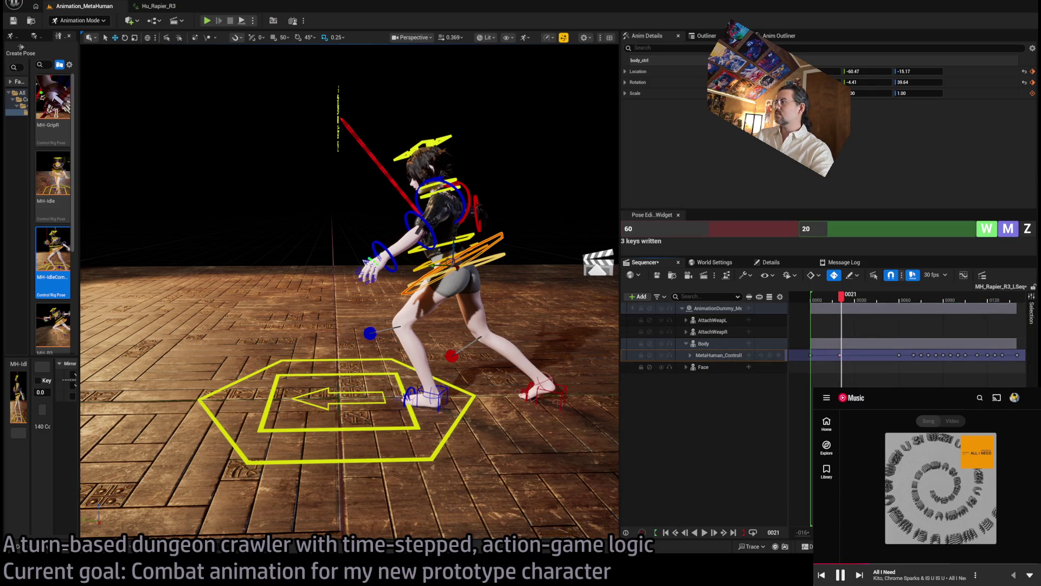
scroll(797, 325, up, 3)
mouse_move(948, 297)
mouse_down()
mouse_move(932, 311)
mouse_move(950, 300)
mouse_up()
click(945, 355)
key(Delete)
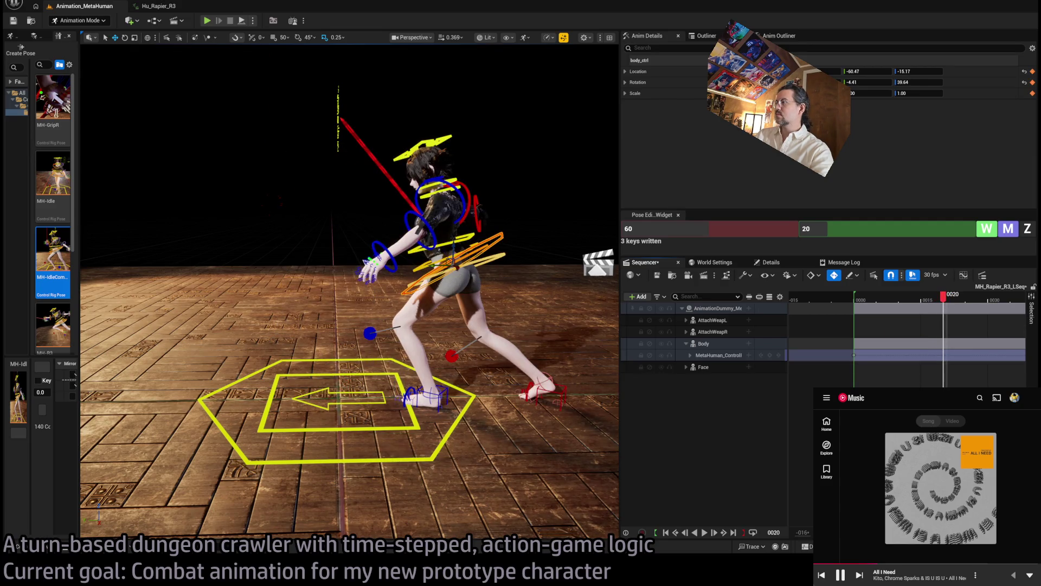
scroll(950, 300, right, 3)
scroll(907, 331, down, 3)
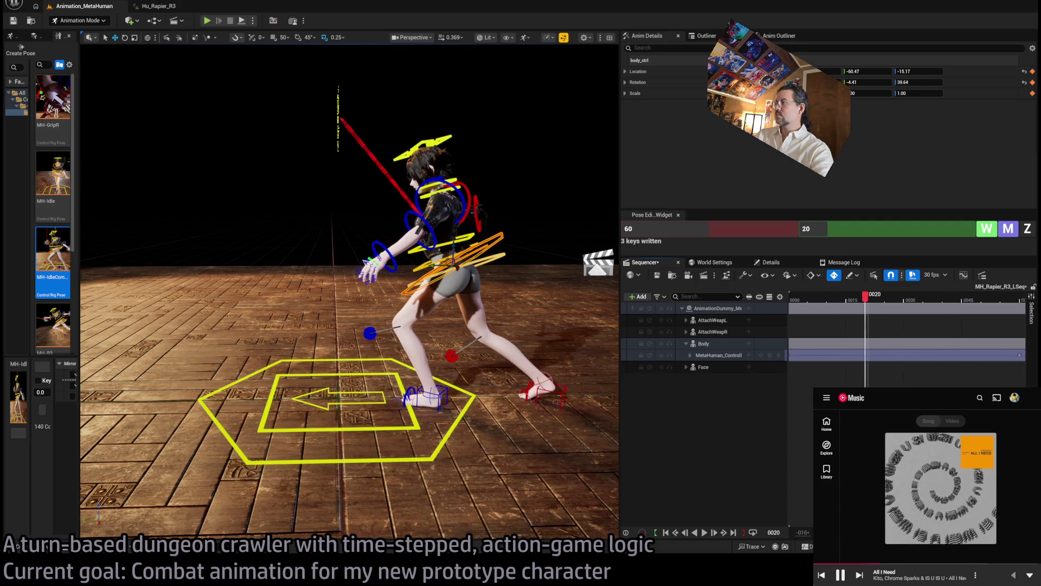
mouse_move(833, 301)
mouse_down()
mouse_move(814, 301)
mouse_move(976, 302)
mouse_move(830, 313)
mouse_move(845, 313)
mouse_up()
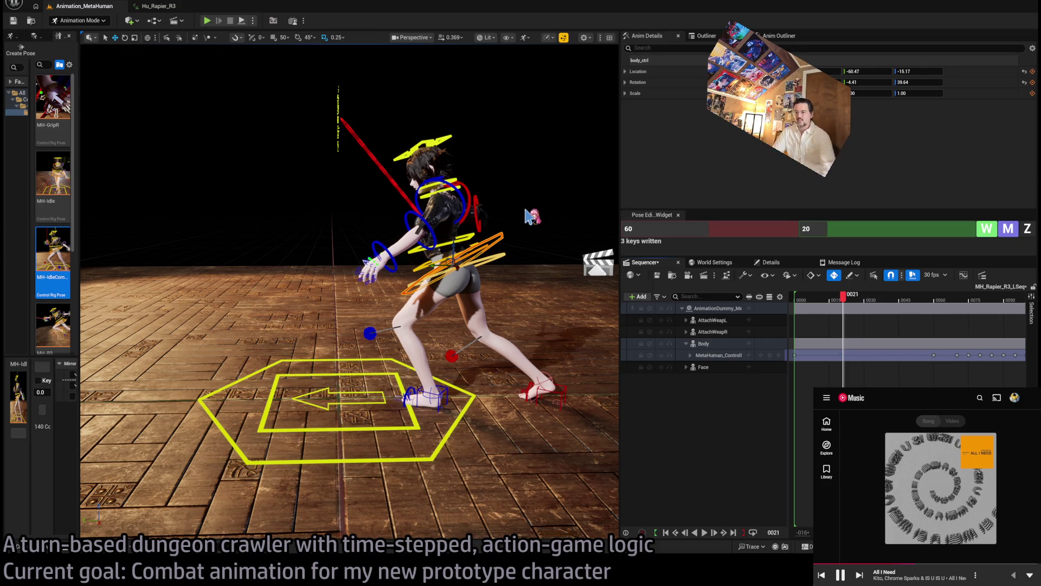
Rotate the right forearm control at frame 21 to swing the rapier.
mouse_move(529, 216)
mouse_down()
mouse_move(379, 220)
mouse_move(374, 190)
mouse_move(260, 243)
mouse_up()
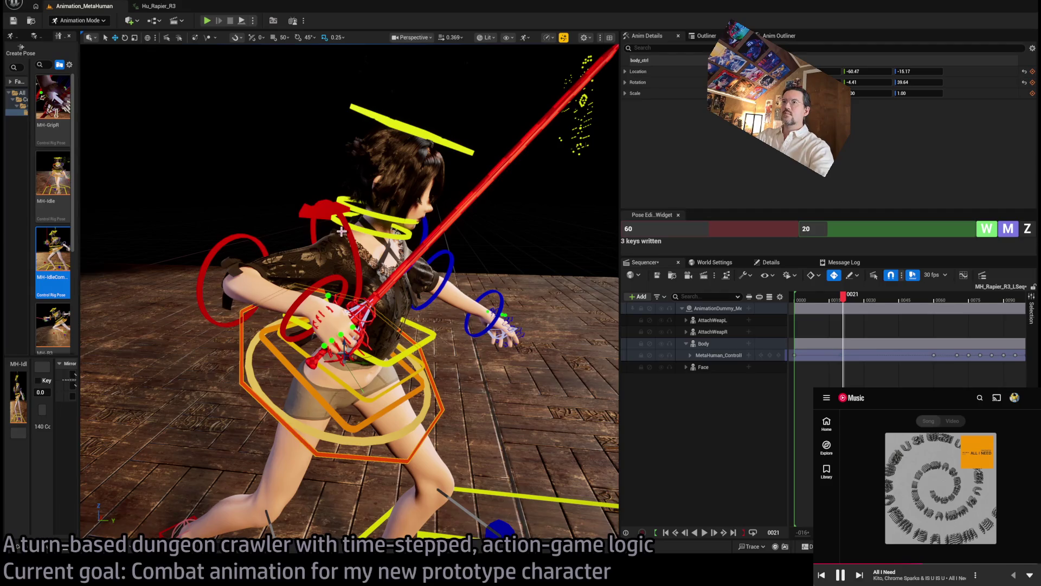
click(259, 242)
key(e)
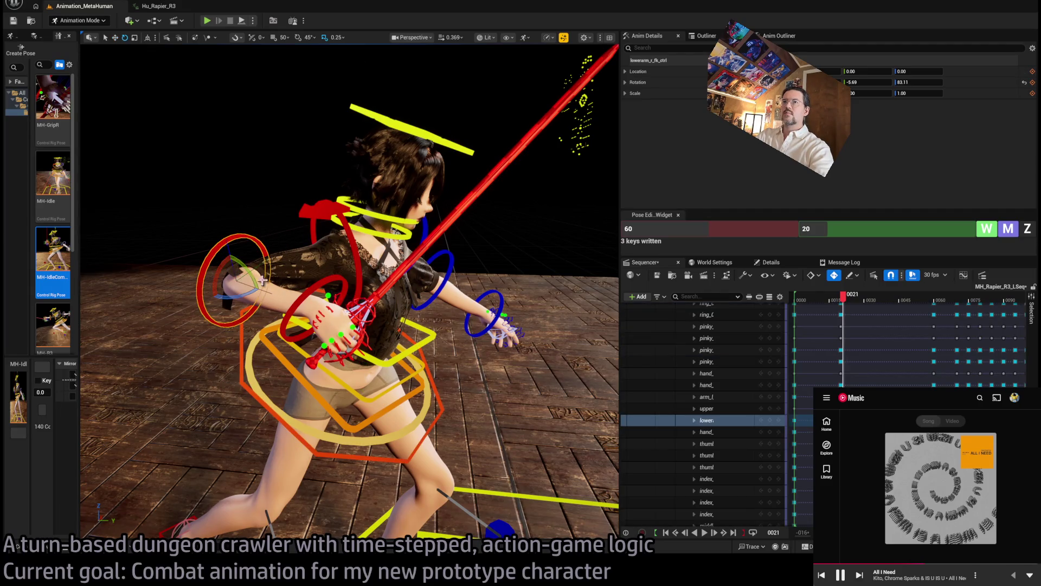
drag(252, 277, 216, 269)
drag(206, 266, 334, 274)
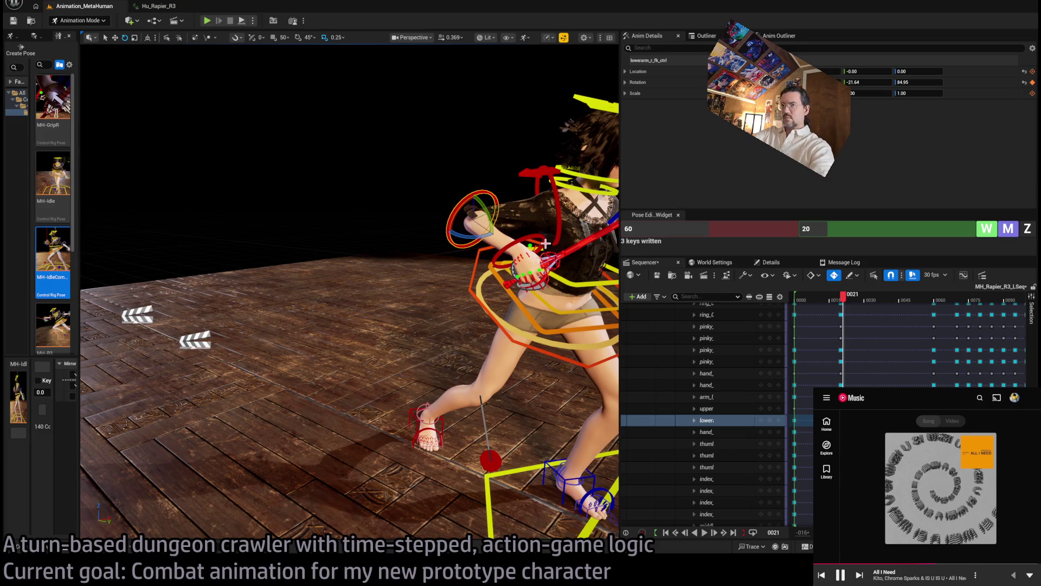
drag(528, 244, 358, 250)
Rotate the right forearm further at frame 20 and fine-tune its angle.
mouse_move(844, 298)
mouse_down()
mouse_move(895, 299)
mouse_move(846, 307)
mouse_up()
drag(517, 249, 489, 217)
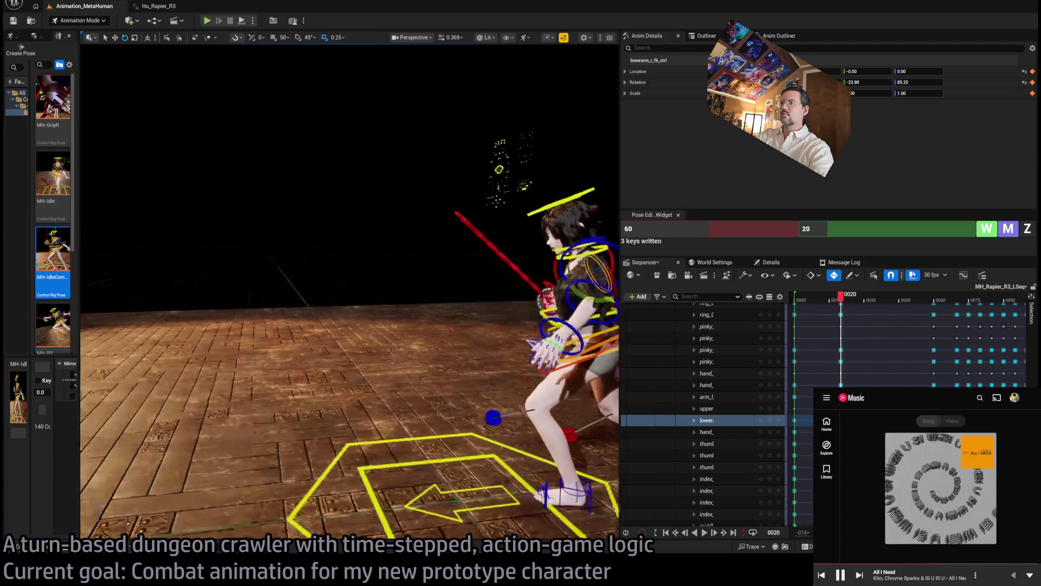
mouse_move(840, 297)
mouse_down()
mouse_move(809, 302)
mouse_move(946, 304)
mouse_move(845, 324)
mouse_up()
key(Left)
drag(394, 233, 395, 225)
Scrub through the animation and settle the playhead on frame 71.
mouse_move(848, 305)
mouse_down()
mouse_move(835, 305)
mouse_move(965, 305)
mouse_up()
drag(347, 244, 242, 226)
mouse_move(958, 304)
mouse_down()
mouse_move(943, 301)
mouse_move(991, 305)
mouse_move(959, 308)
mouse_up()
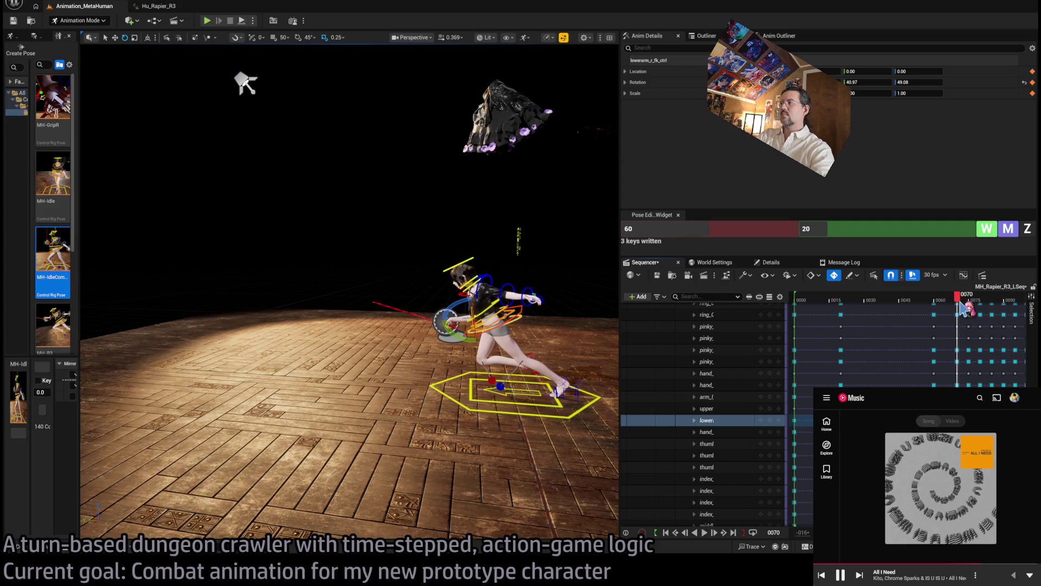
Shift the body control lower and right, then move it together with the right foot.
key(f)
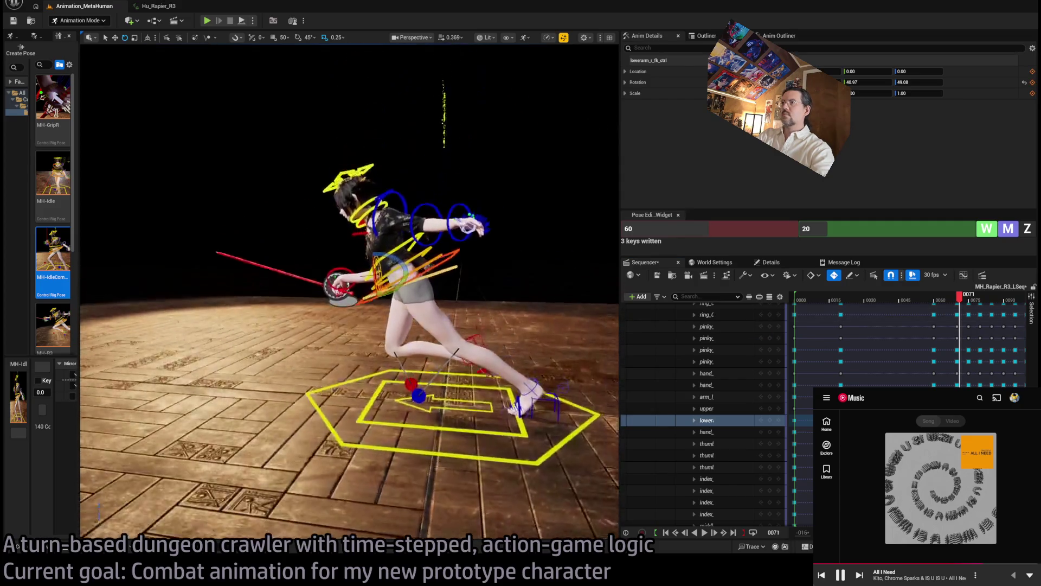
click(449, 279)
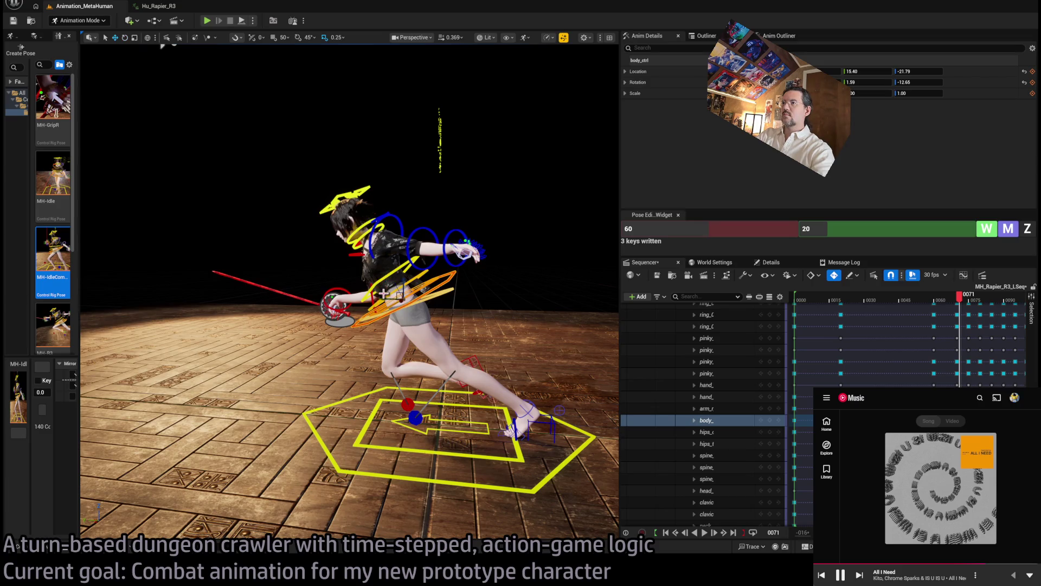
mouse_move(397, 293)
mouse_down()
mouse_move(425, 306)
mouse_move(417, 307)
mouse_up()
ctrl+click(478, 368)
mouse_move(414, 300)
mouse_down()
mouse_move(408, 309)
mouse_move(410, 295)
mouse_move(428, 303)
mouse_move(390, 290)
mouse_move(398, 296)
mouse_up()
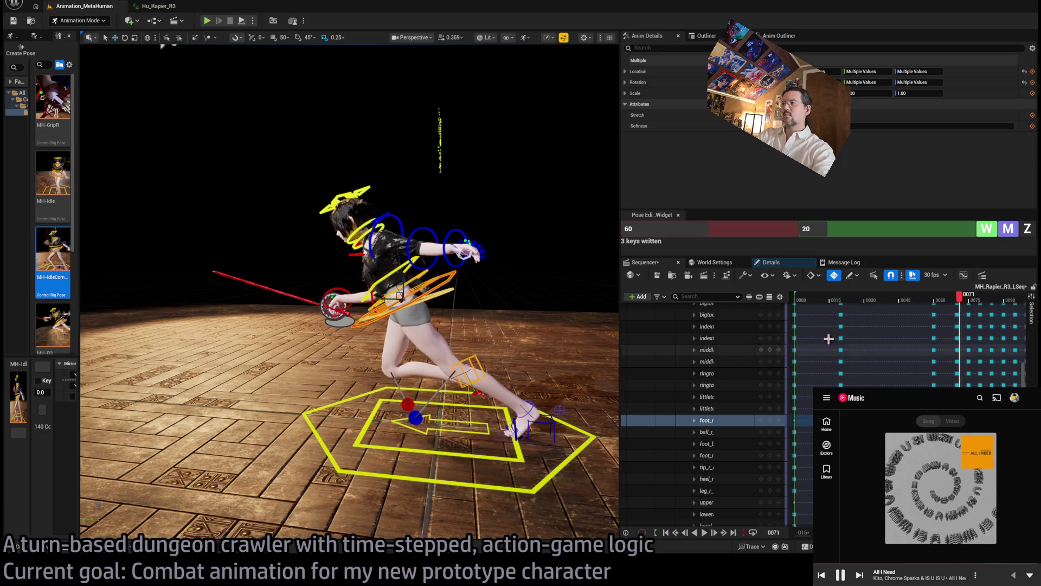
Scrub ahead past frame 80 to frame 100 and view the crouching character from the side.
mouse_move(960, 306)
mouse_down()
mouse_move(988, 300)
mouse_move(976, 301)
mouse_up()
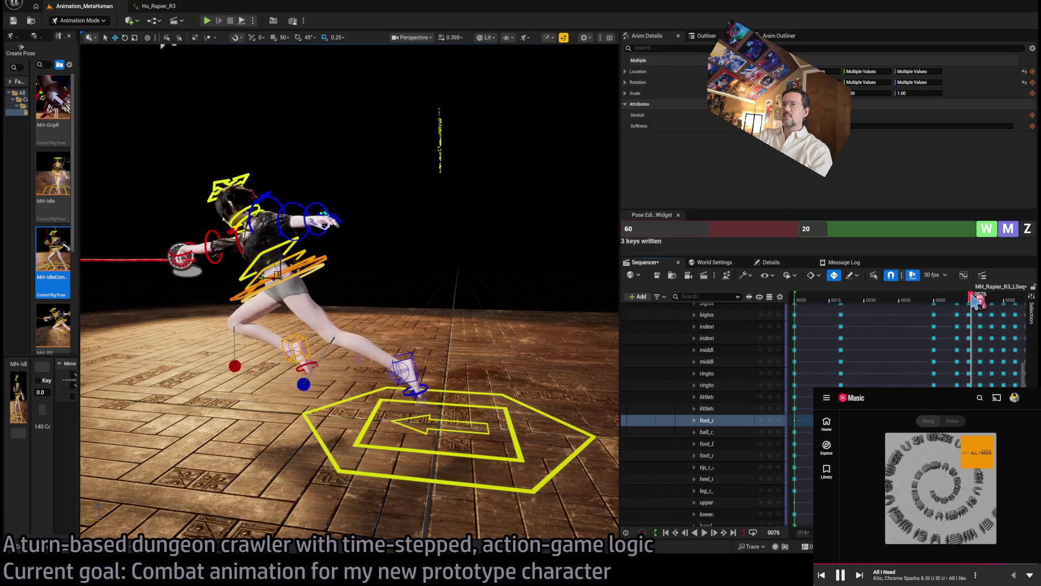
drag(229, 346, 196, 320)
scroll(905, 347, right, 5)
mouse_move(909, 302)
mouse_down()
mouse_move(967, 307)
mouse_move(948, 305)
mouse_move(958, 309)
mouse_up()
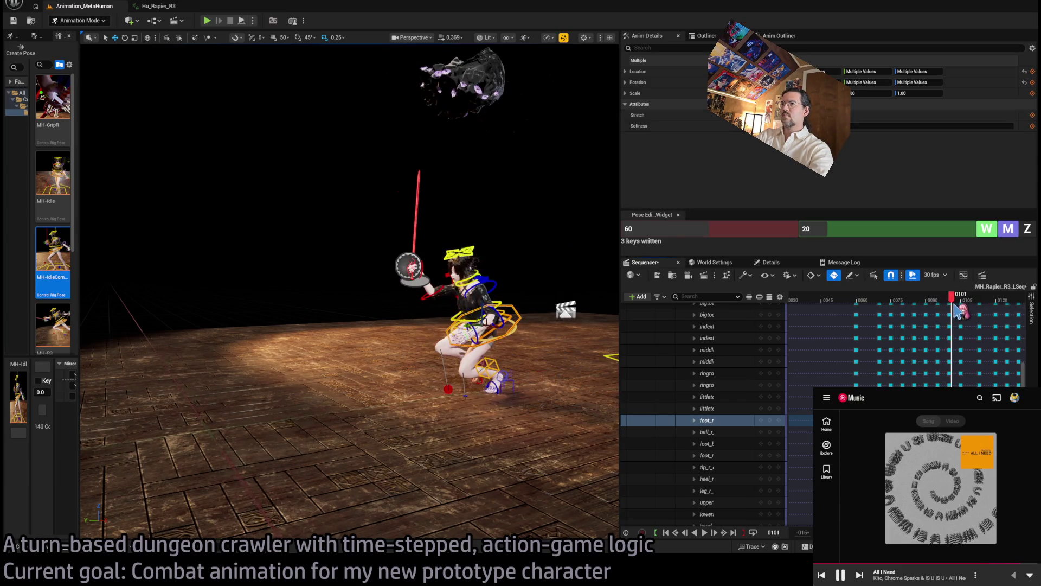
scroll(549, 308, up, 10)
drag(357, 351, 403, 290)
Lower the sword arm with the right upper arm and point the rapier up with the forearm.
click(403, 290)
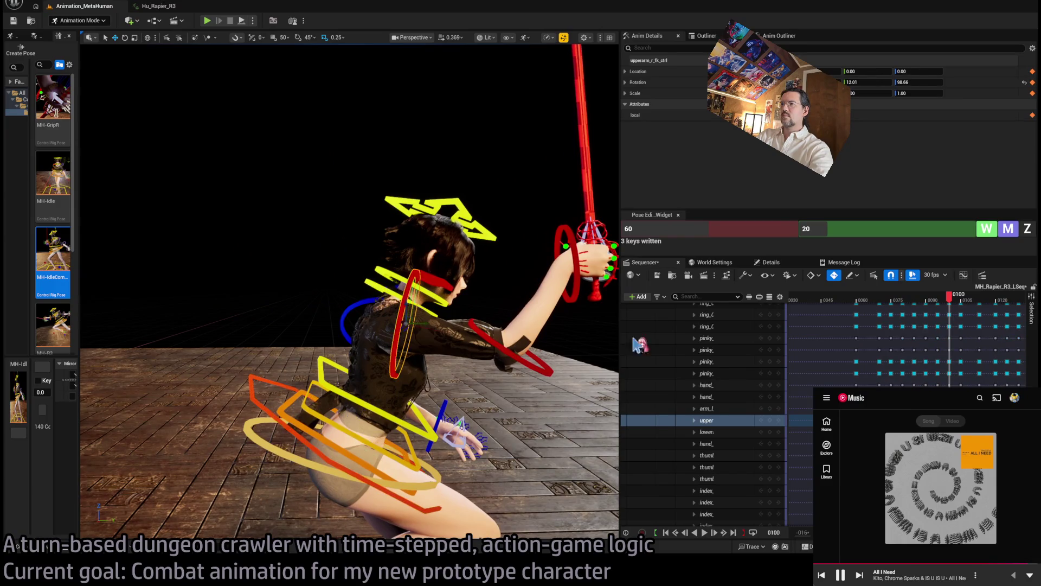
drag(949, 297, 955, 304)
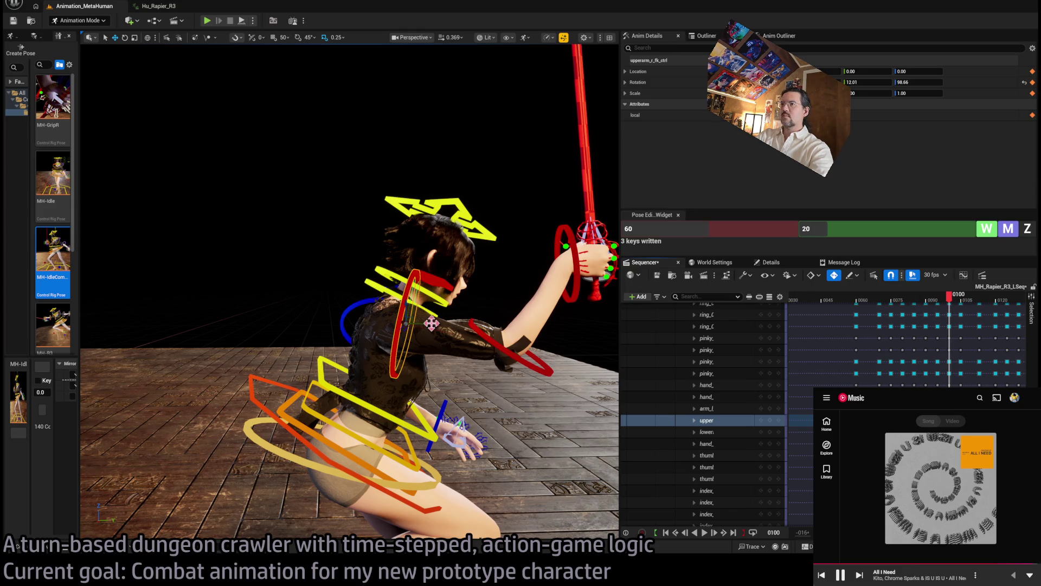
drag(428, 307, 465, 345)
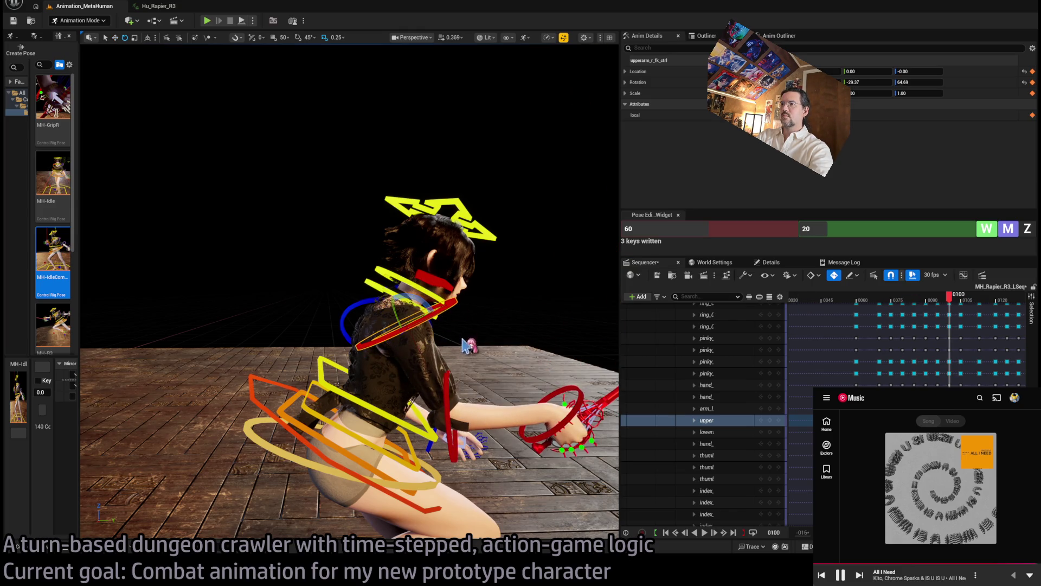
click(448, 379)
drag(475, 401, 432, 442)
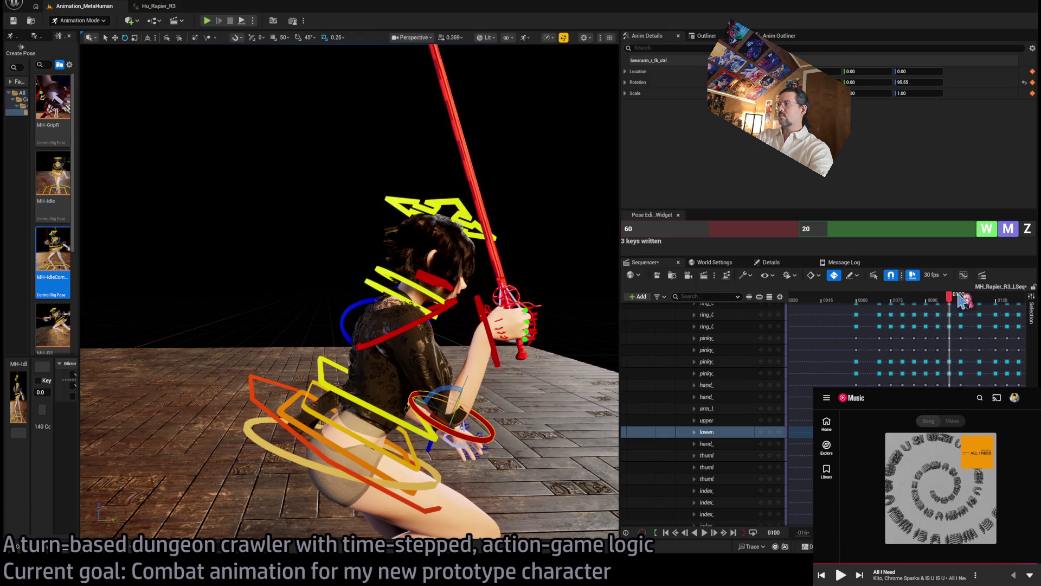
mouse_move(952, 302)
mouse_down()
mouse_move(974, 306)
mouse_move(936, 307)
mouse_move(952, 307)
mouse_up()
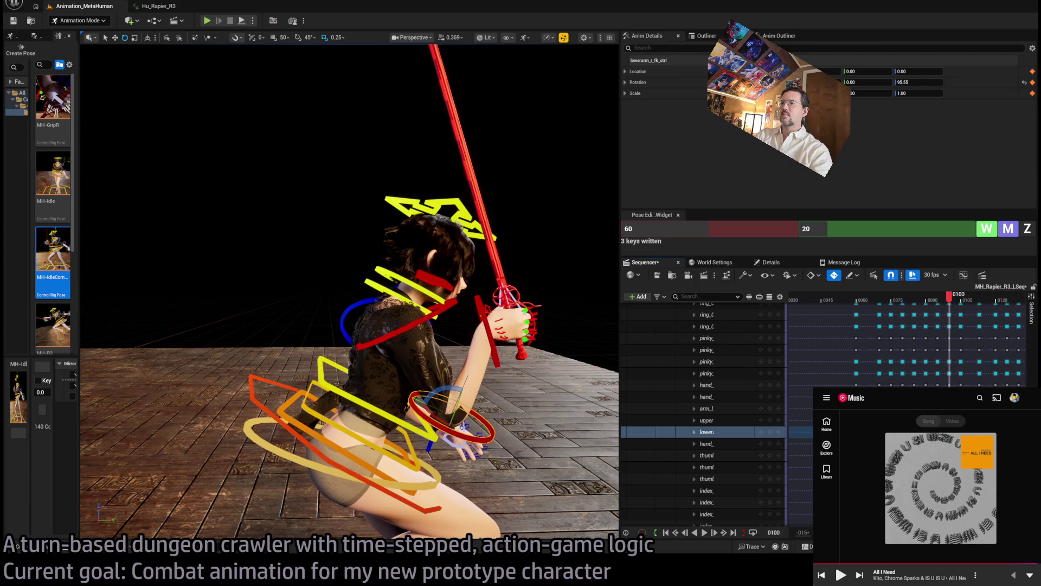
Switch the background music to the Lights On single in the music player.
click(940, 566)
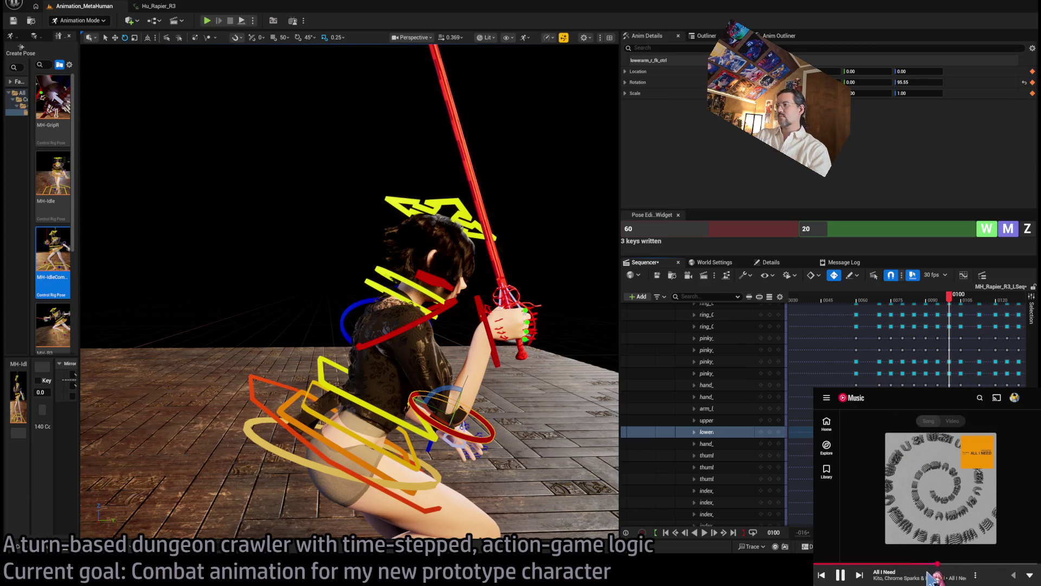
click(1029, 575)
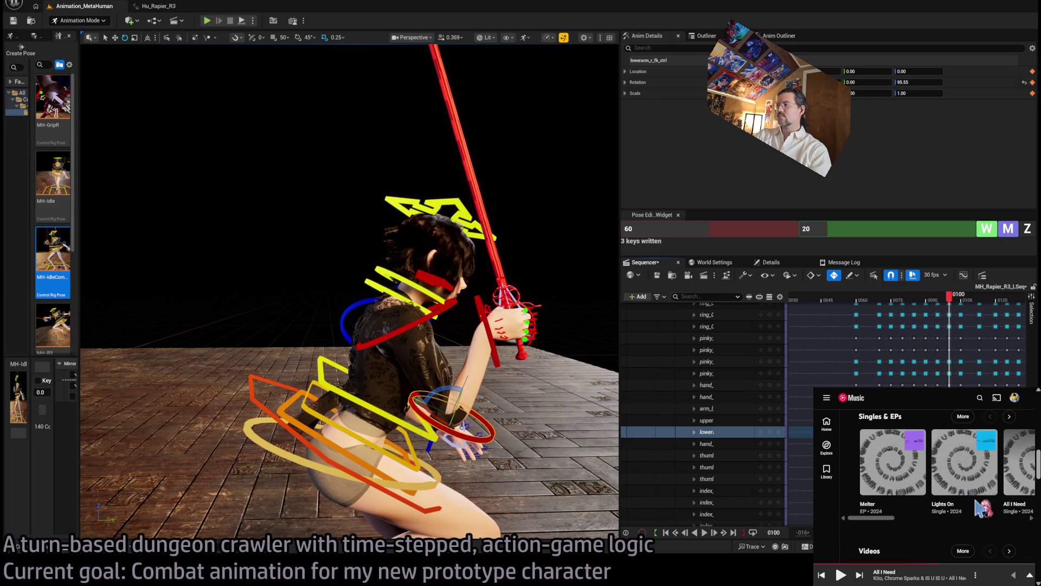
click(943, 504)
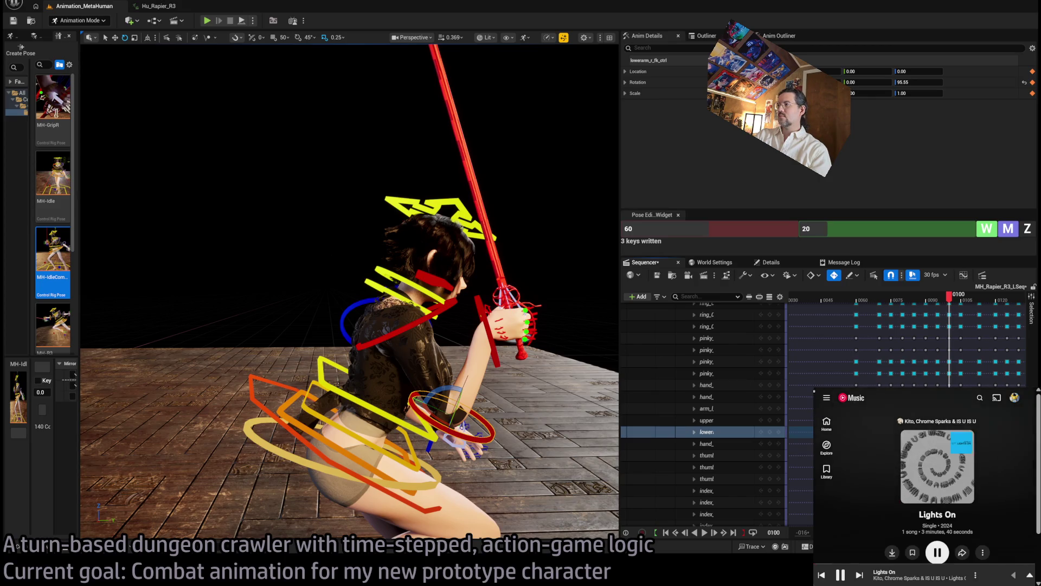
key(alt+Left)
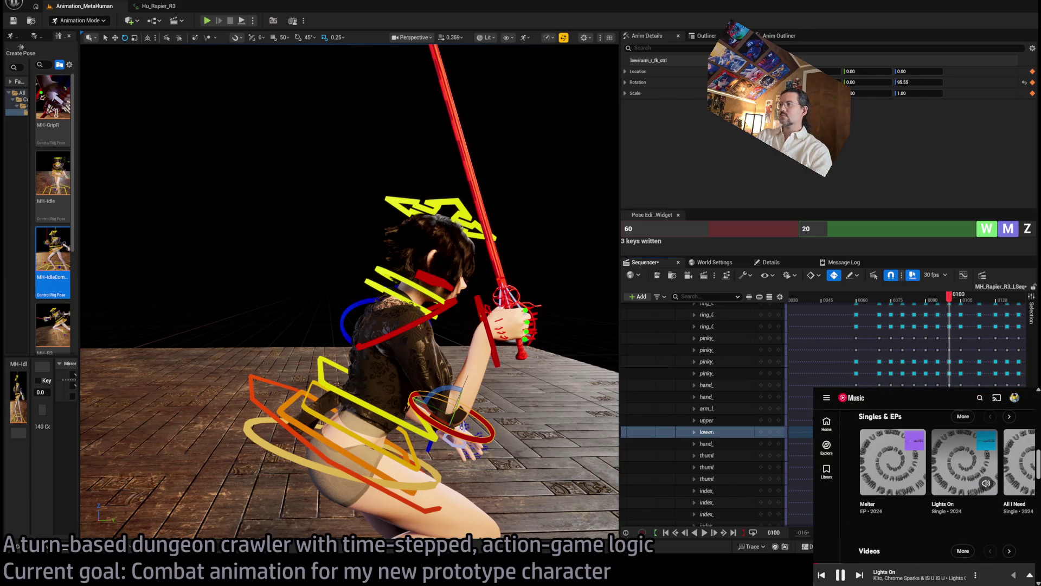
click(996, 576)
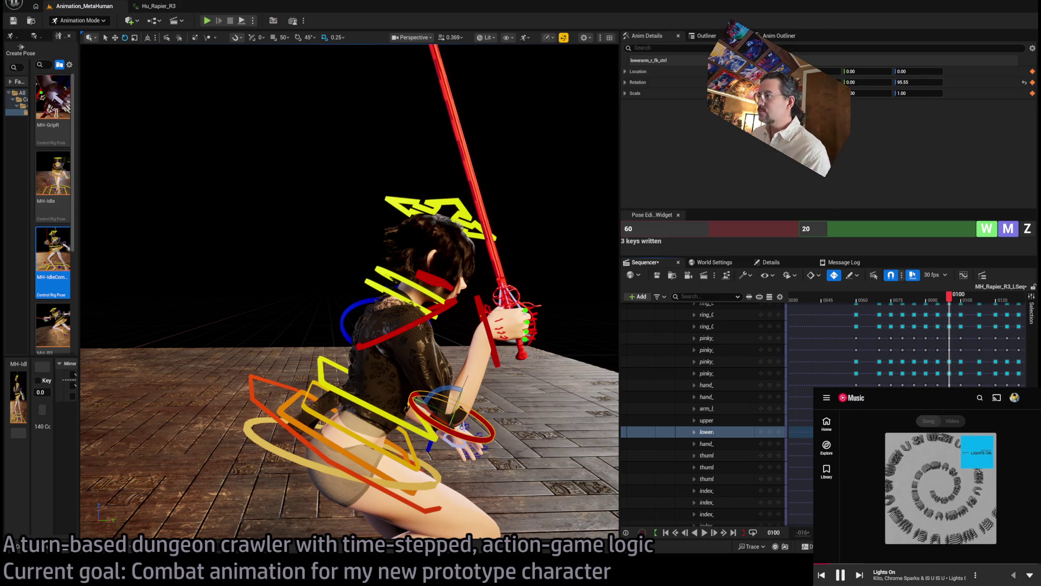
Drop the right upper arm to a lower diagonal, comparing the pose at frames 98 and 0101.
mouse_move(952, 305)
mouse_down()
mouse_move(936, 302)
mouse_move(973, 299)
mouse_move(960, 300)
mouse_up()
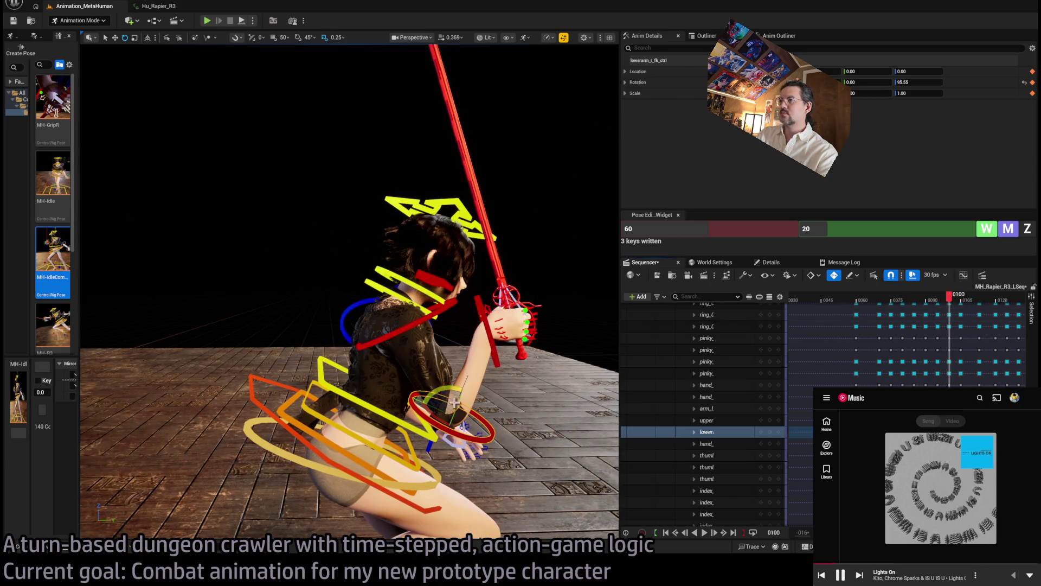
click(432, 343)
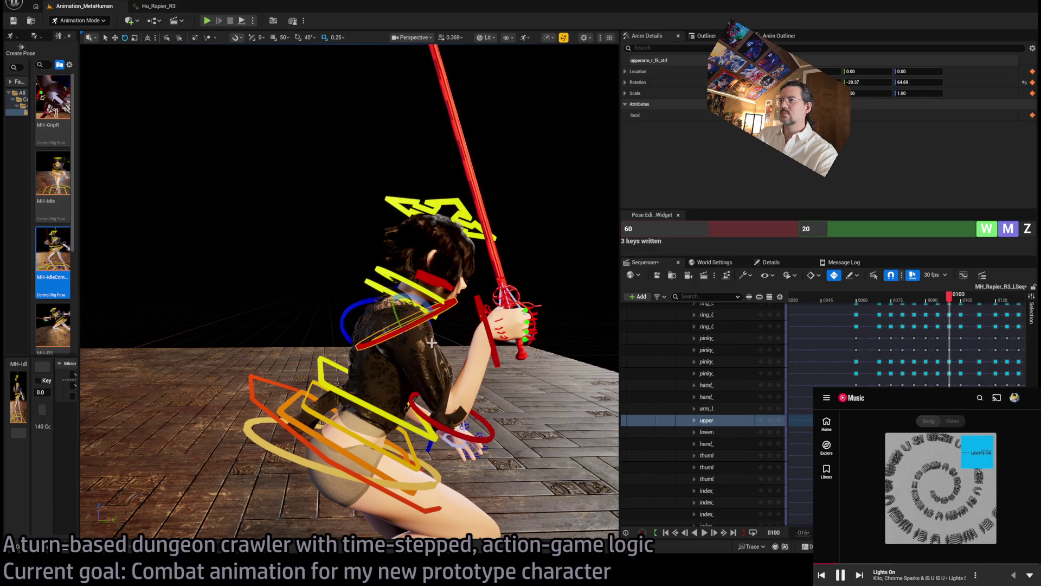
drag(428, 300, 467, 307)
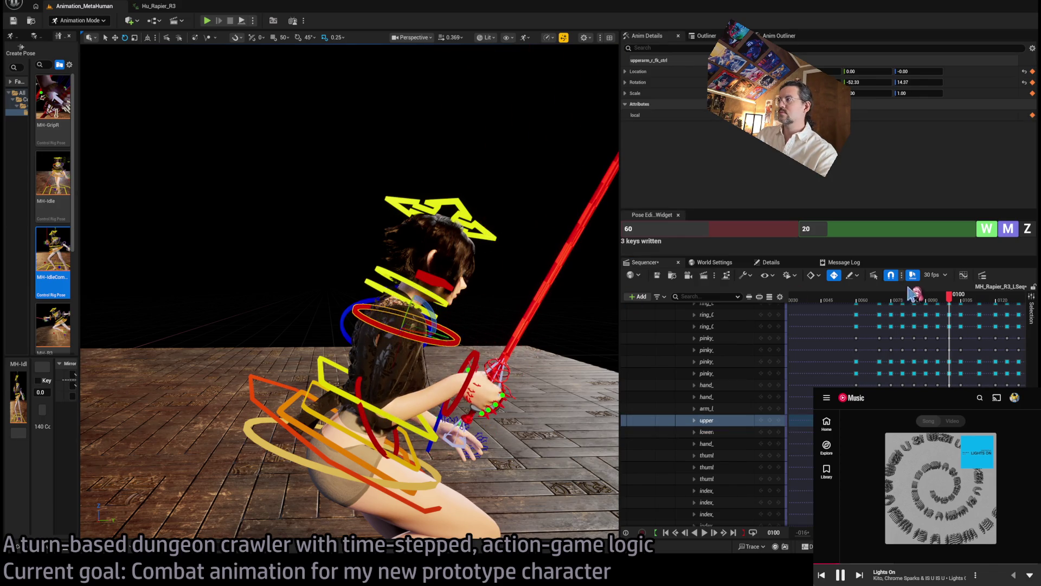
mouse_move(949, 298)
mouse_down()
mouse_move(967, 302)
mouse_move(947, 310)
mouse_move(958, 311)
mouse_up()
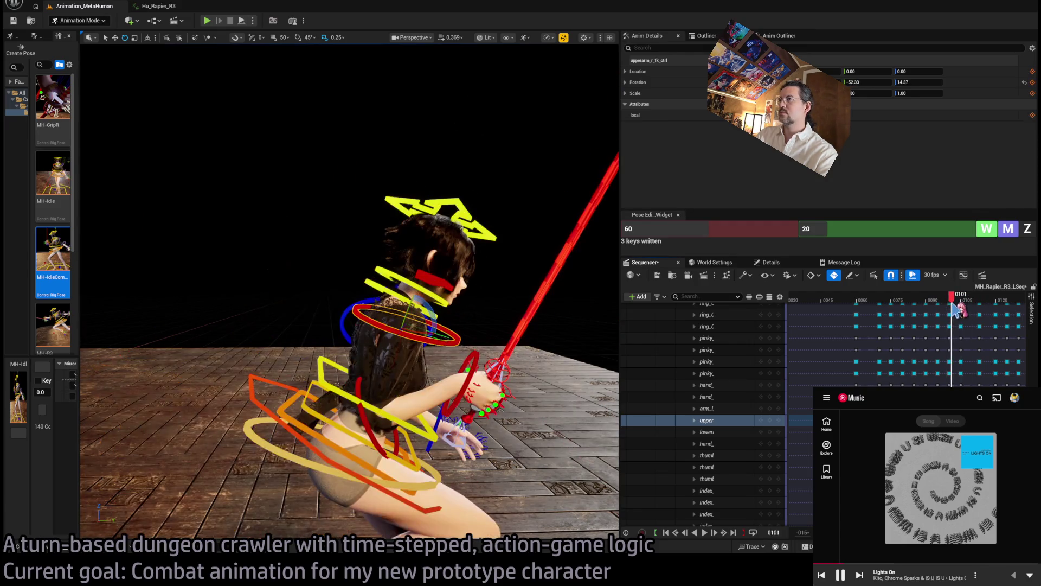
drag(433, 308, 417, 301)
mouse_move(952, 302)
mouse_down()
mouse_move(974, 302)
mouse_move(938, 303)
mouse_move(971, 306)
mouse_up()
key(f)
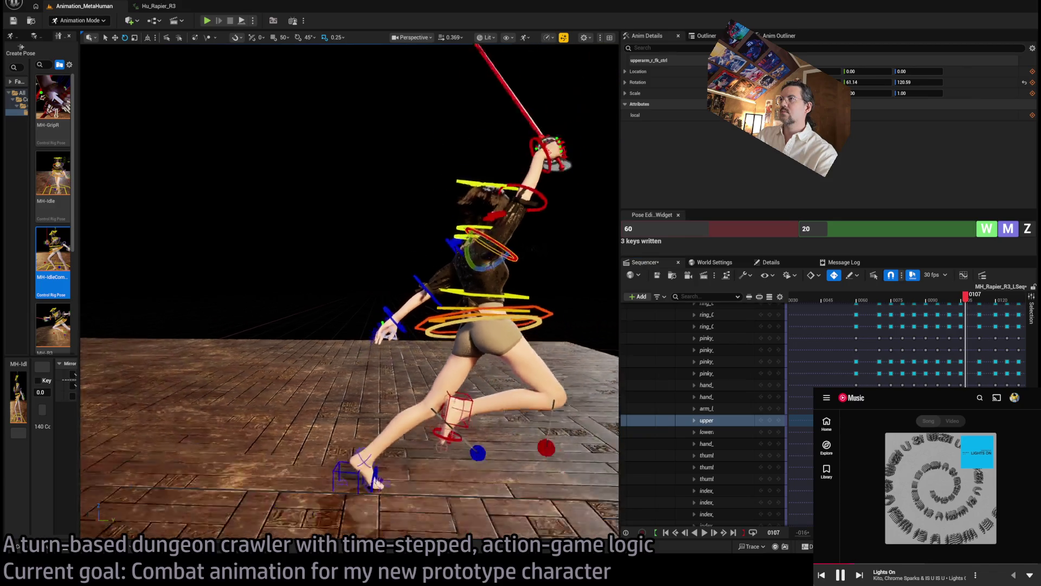
mouse_move(972, 307)
mouse_down()
mouse_move(946, 302)
mouse_move(959, 310)
mouse_up()
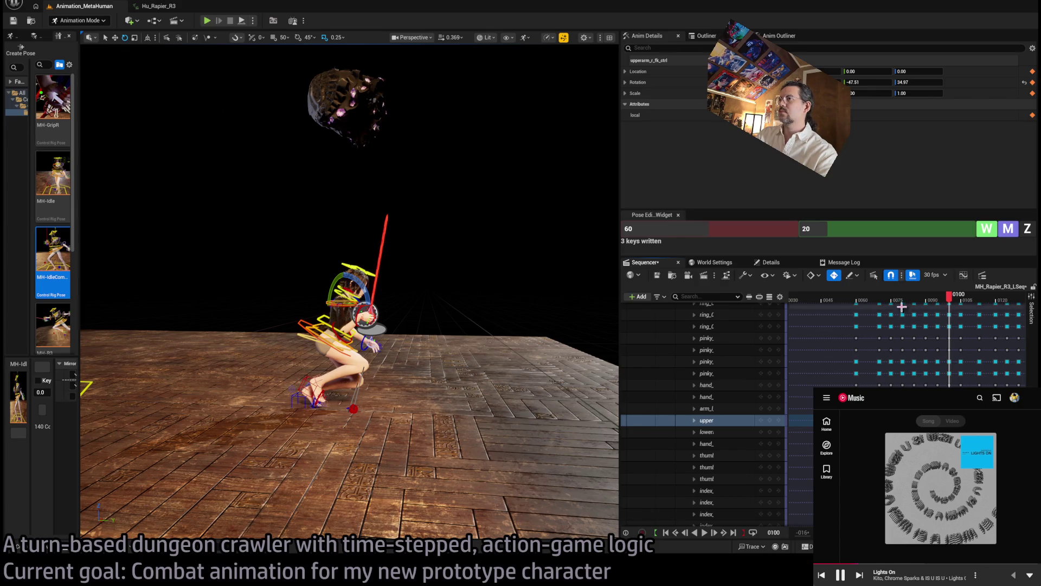
Rotate the sword arm further and review the lunge from frame 0100 onward.
drag(364, 289, 375, 296)
mouse_move(956, 305)
mouse_down()
mouse_move(931, 303)
mouse_move(975, 307)
mouse_move(921, 309)
mouse_move(1004, 308)
mouse_move(979, 307)
mouse_up()
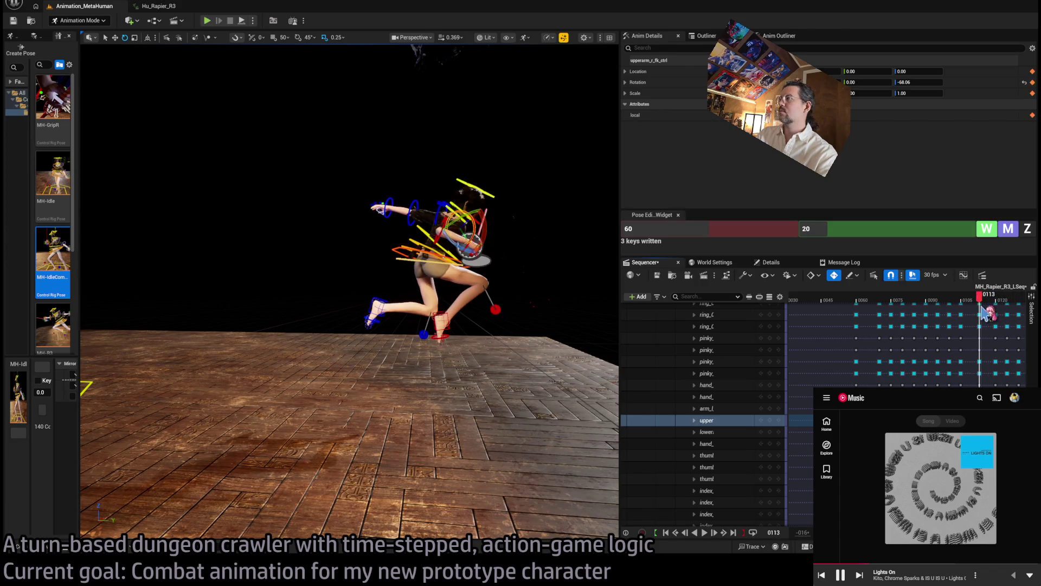
drag(488, 217, 575, 221)
drag(380, 271, 347, 260)
mouse_move(980, 306)
mouse_down()
mouse_move(928, 312)
mouse_move(1022, 310)
mouse_move(919, 309)
mouse_move(1014, 303)
mouse_move(993, 306)
mouse_up()
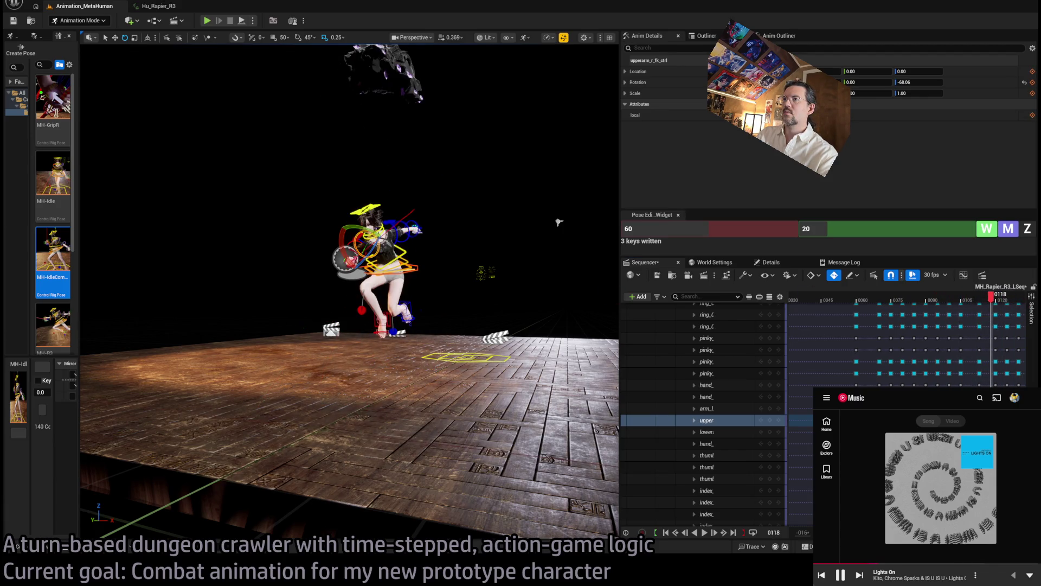
At frame 0118, raise the rapier near vertical via the right upper arm, forearm and hand.
scroll(470, 286, up, 10)
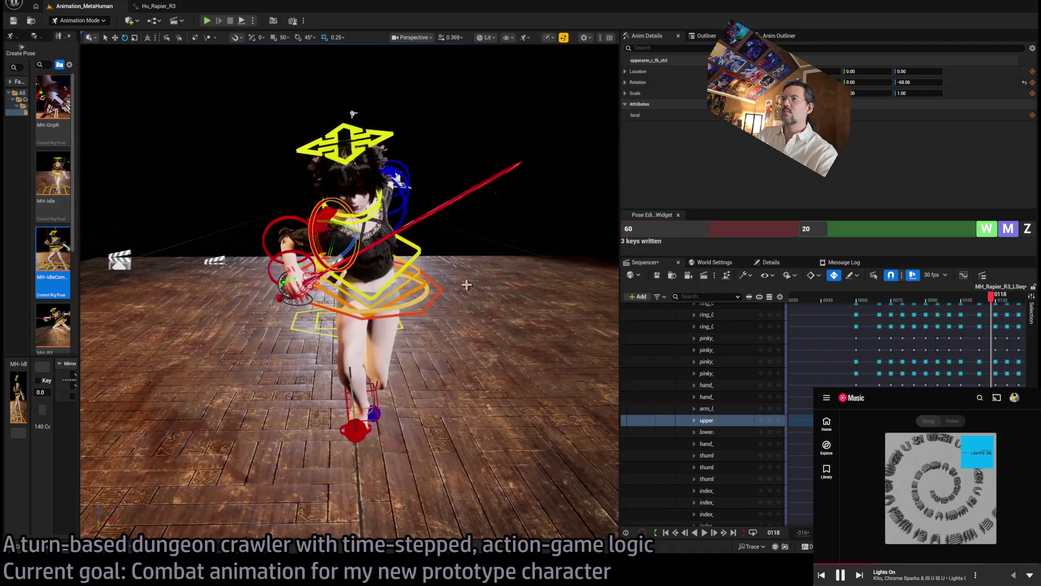
drag(339, 247, 358, 225)
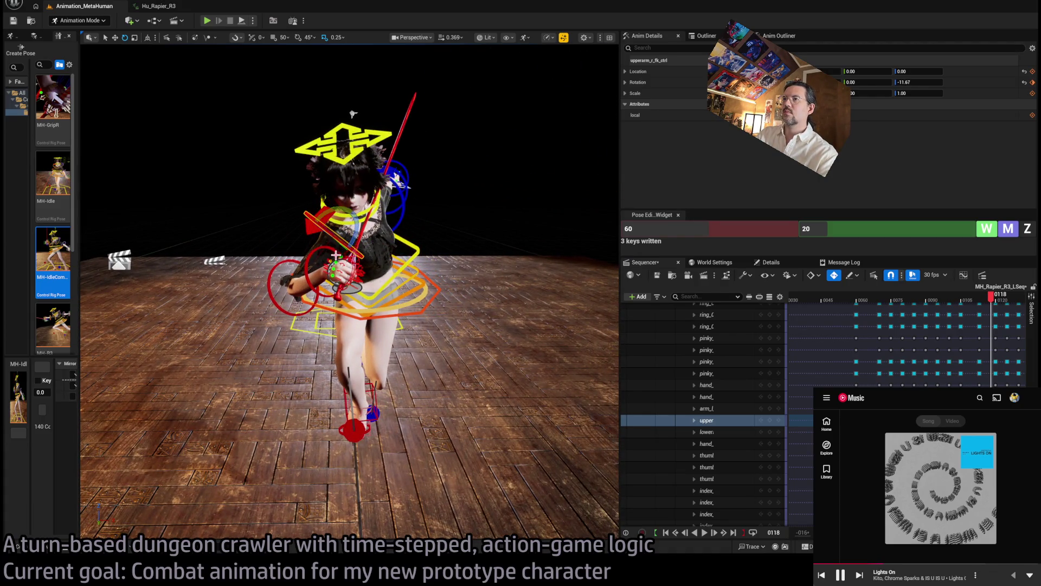
mouse_move(301, 268)
mouse_down()
mouse_move(389, 362)
mouse_move(374, 331)
mouse_move(352, 320)
mouse_up()
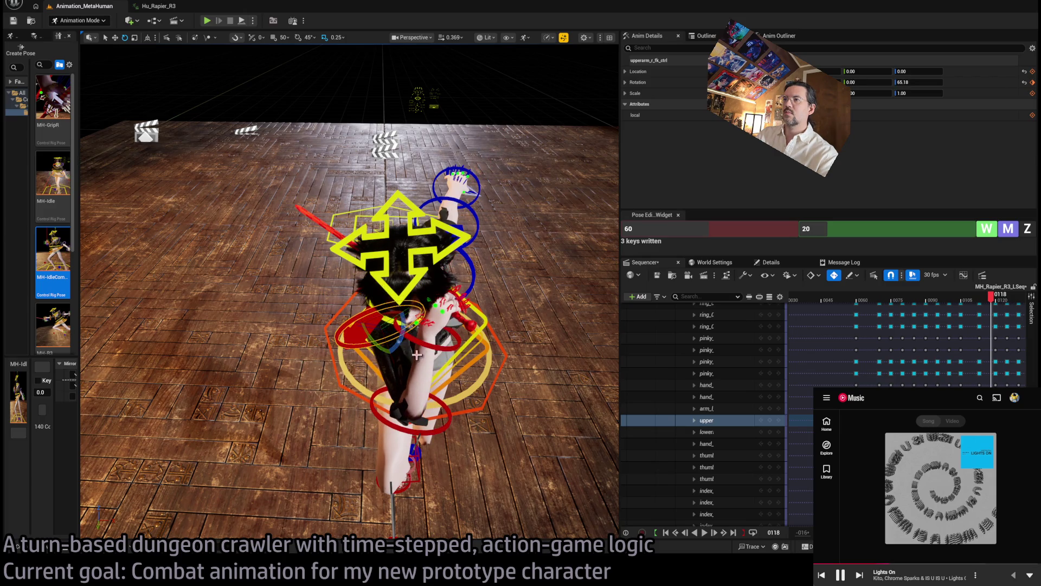
click(398, 429)
mouse_move(399, 429)
mouse_down()
mouse_move(412, 420)
mouse_move(409, 174)
mouse_move(429, 238)
mouse_move(445, 160)
mouse_up()
drag(342, 474, 314, 512)
click(440, 484)
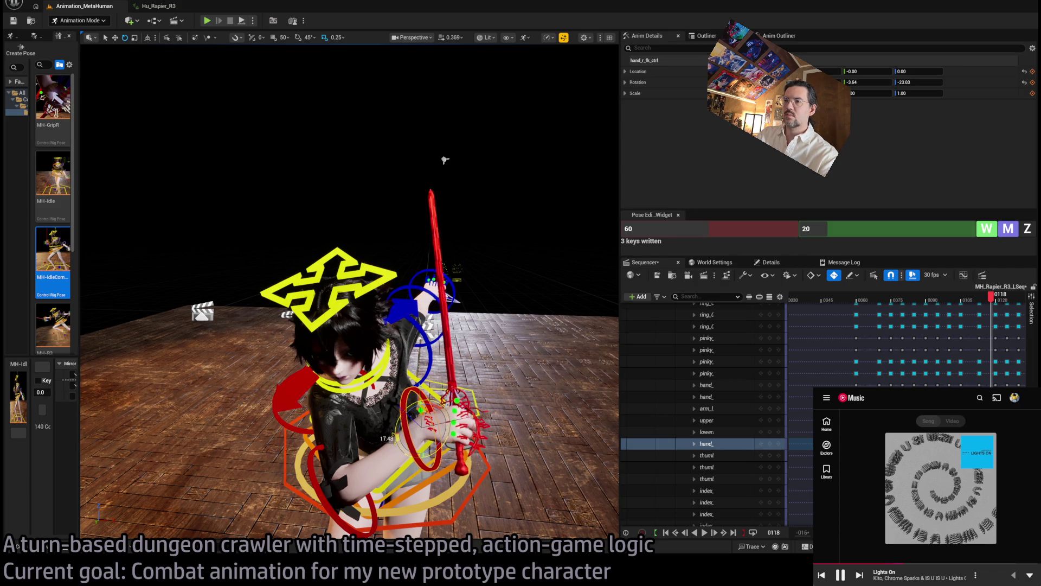
drag(418, 461, 415, 468)
Flatten the right foot and move the right knee pole vector outward to 0.31, -1.00.
scroll(445, 160, down, 10)
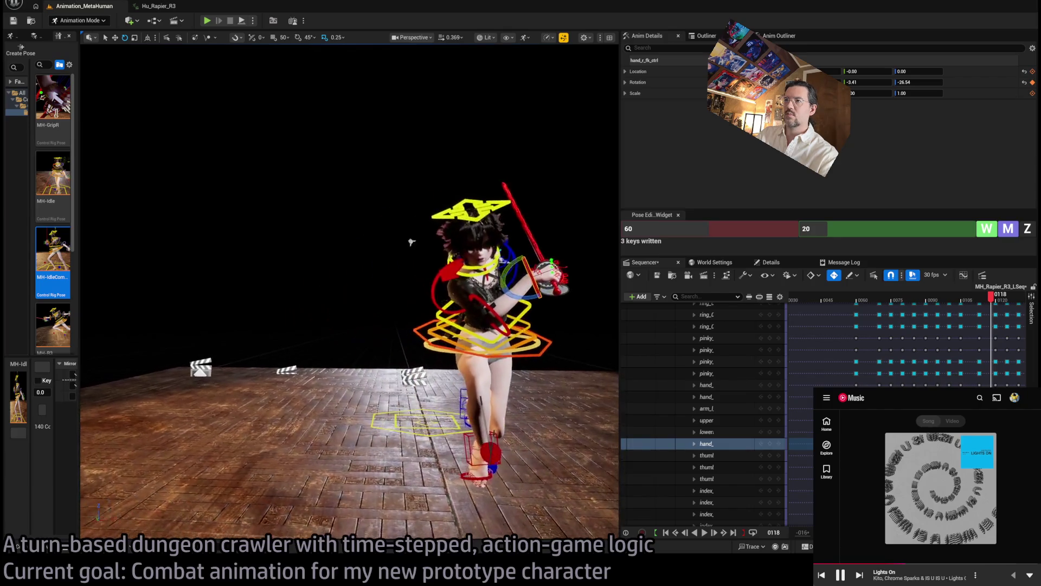
scroll(401, 233, up, 5)
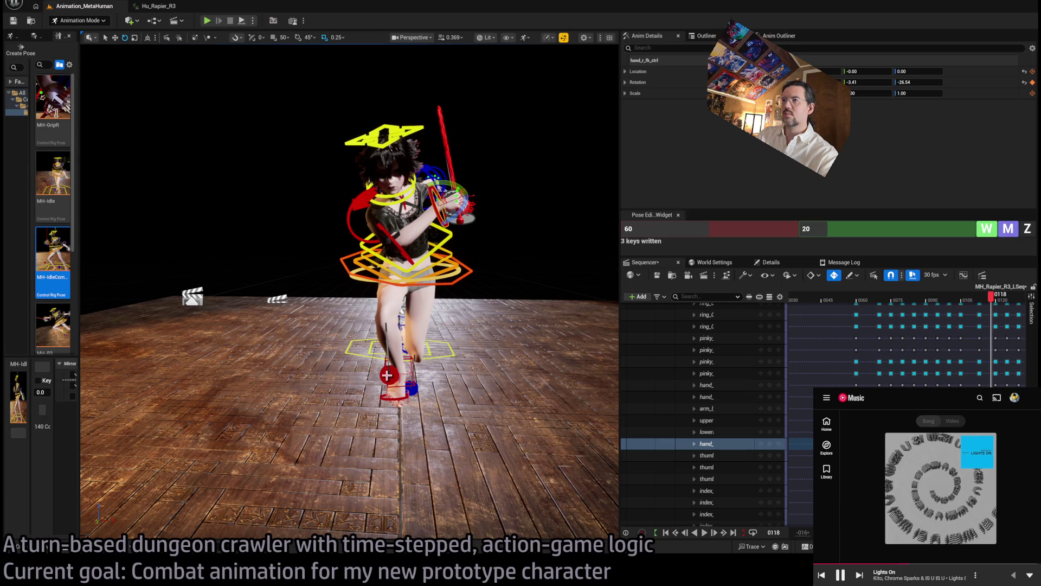
click(390, 375)
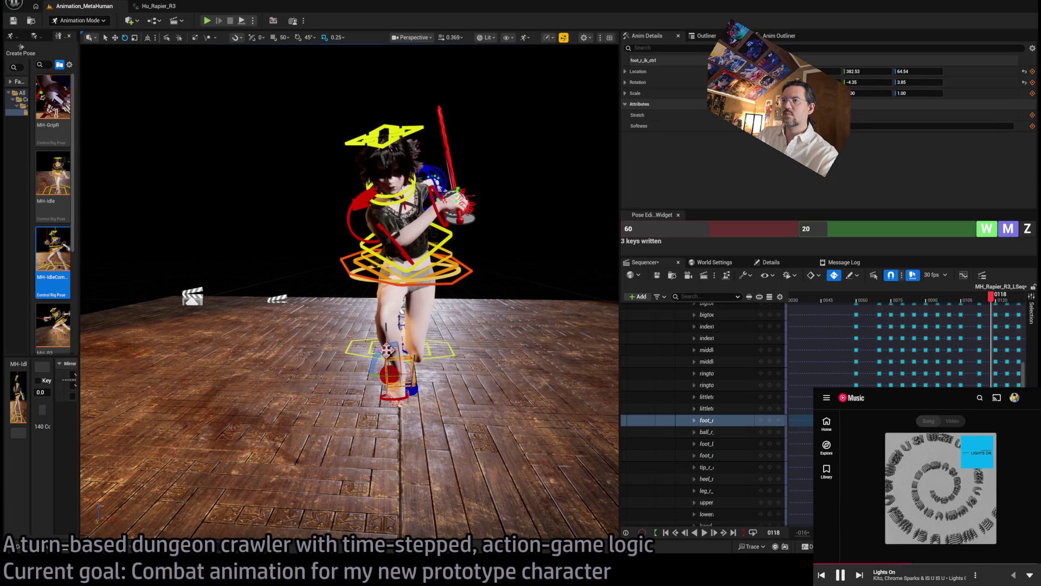
drag(414, 342, 414, 342)
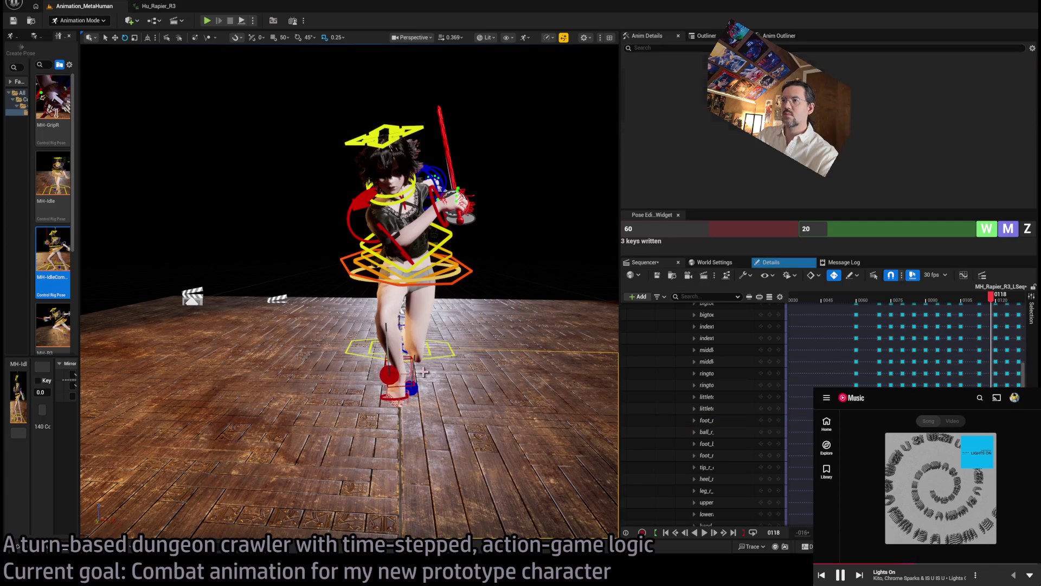
click(380, 371)
mouse_move(406, 376)
mouse_down()
mouse_move(426, 379)
mouse_move(453, 358)
mouse_move(404, 361)
mouse_move(460, 235)
mouse_up()
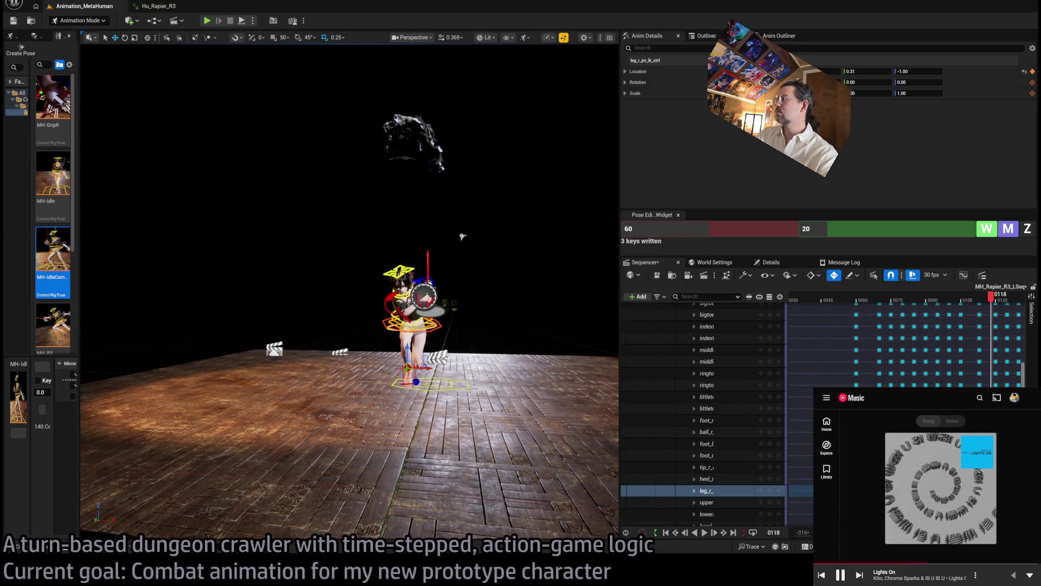
key(Left)
key(Left)
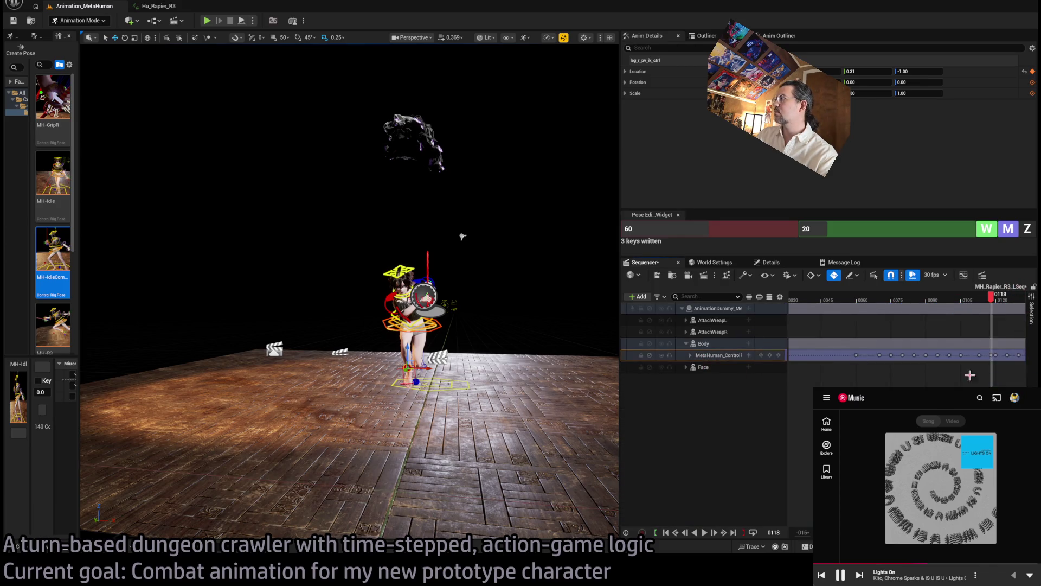
Shift the Control Rig keys a couple of frames in the Sequencer.
scroll(918, 357, up, 4)
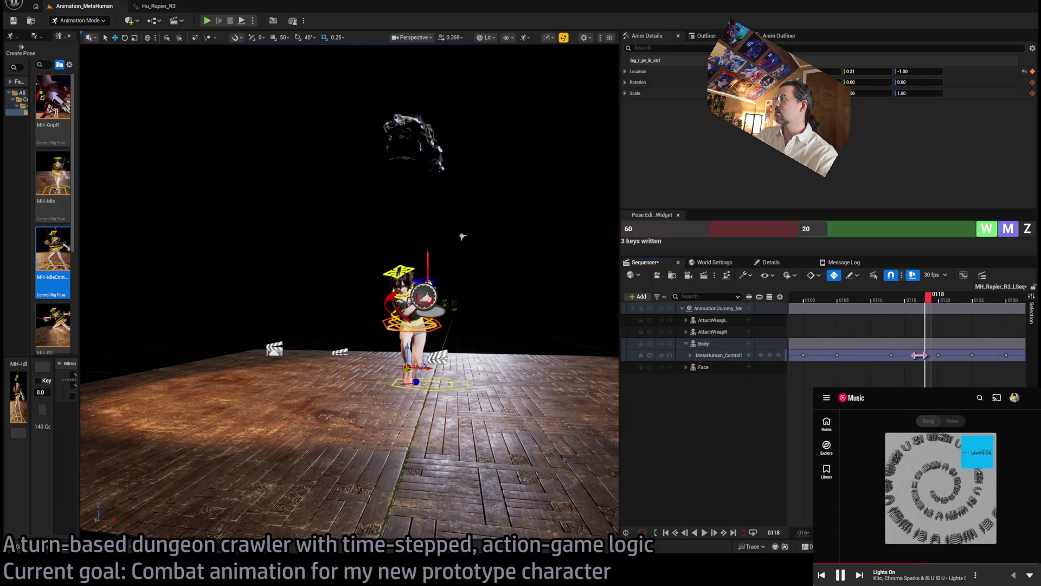
drag(926, 354, 894, 358)
click(871, 305)
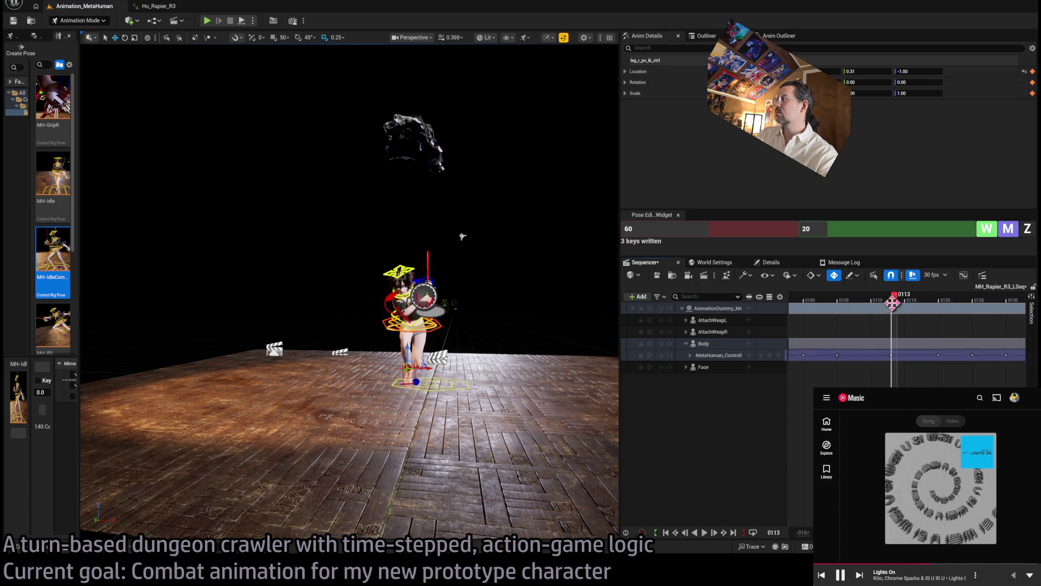
drag(893, 305, 977, 305)
key(Left)
key(Left)
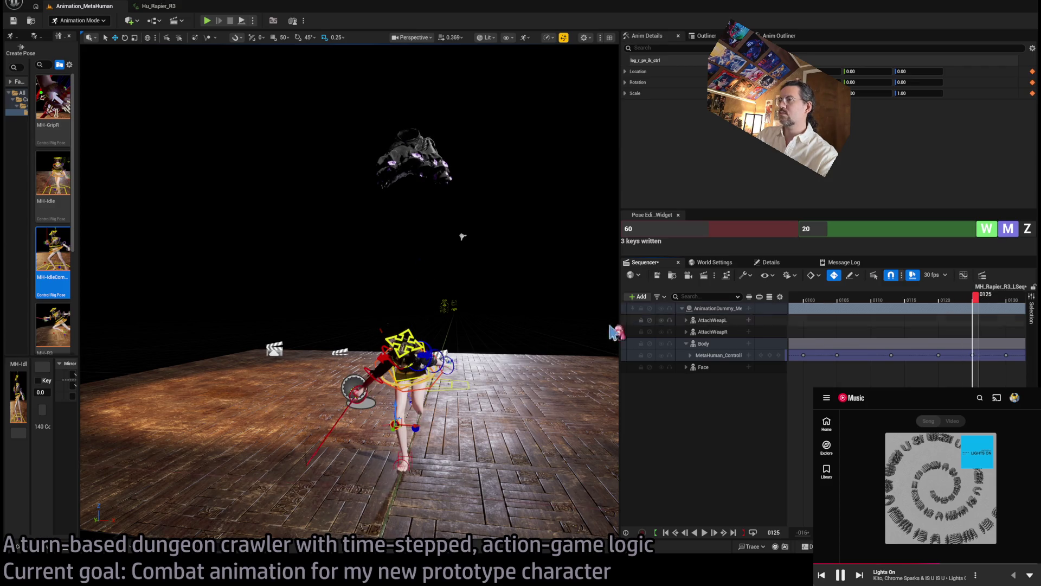
Raise the right upper arm at frame 0125 to -10.14, -81.98.
drag(464, 236, 488, 233)
drag(312, 255, 315, 255)
click(313, 248)
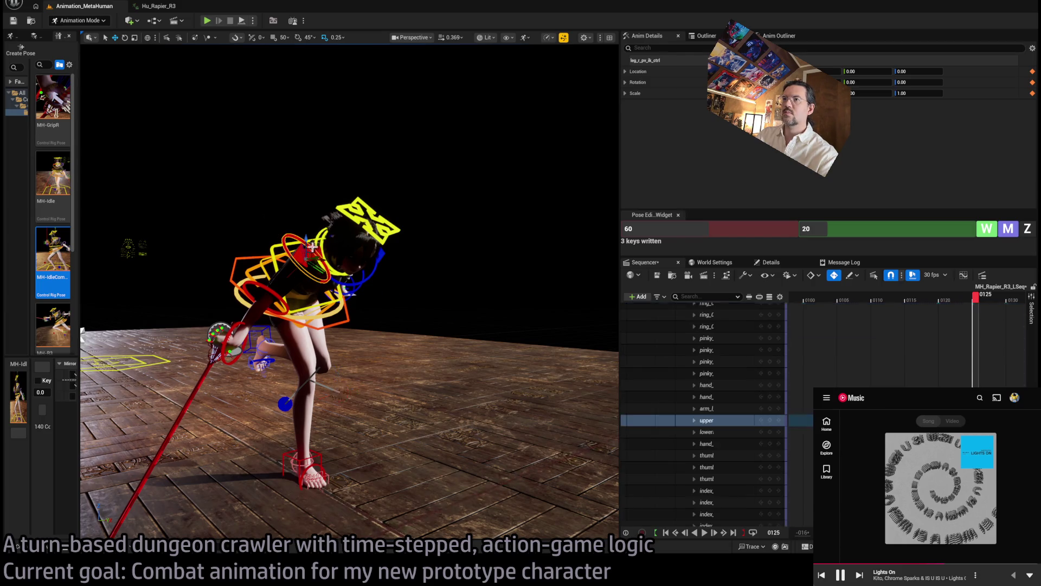
mouse_move(318, 281)
mouse_down()
mouse_move(333, 259)
mouse_move(445, 244)
mouse_move(402, 201)
mouse_move(402, 266)
mouse_move(373, 257)
mouse_move(373, 217)
mouse_move(385, 208)
mouse_up()
click(373, 260)
drag(380, 82, 442, 204)
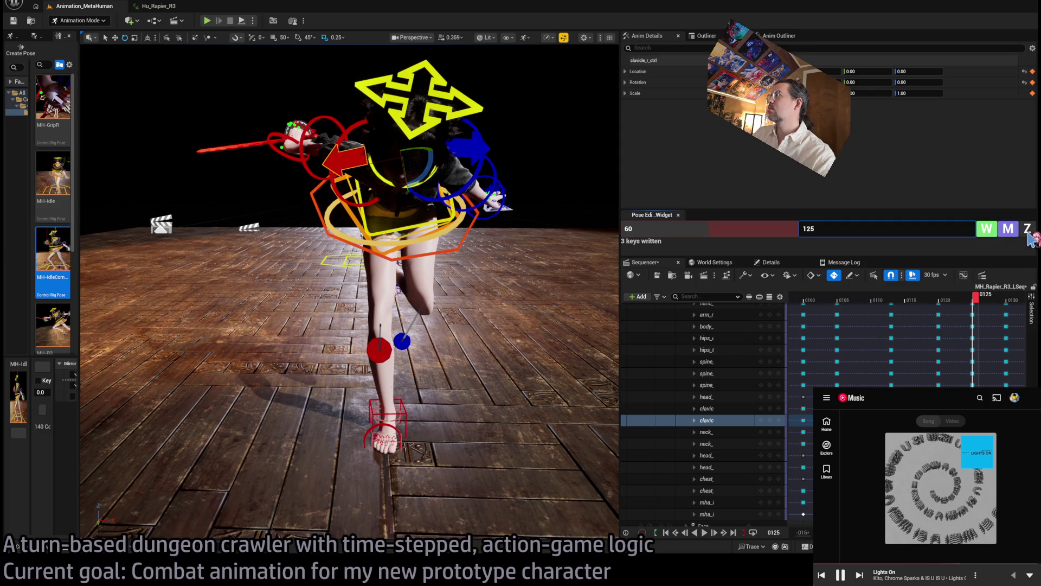
Zero and rotate the right clavicle at frame 125, then review frames 0110 to 0121.
click(1028, 231)
drag(417, 186, 396, 186)
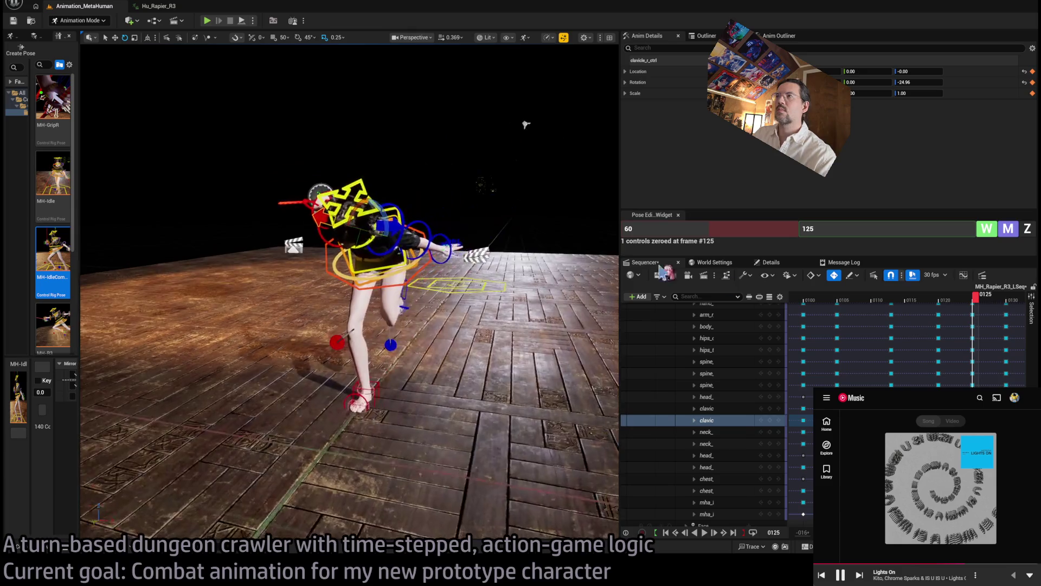
mouse_move(976, 297)
mouse_down()
mouse_move(930, 307)
mouse_move(1000, 313)
mouse_move(879, 323)
mouse_move(954, 321)
mouse_move(942, 314)
mouse_up()
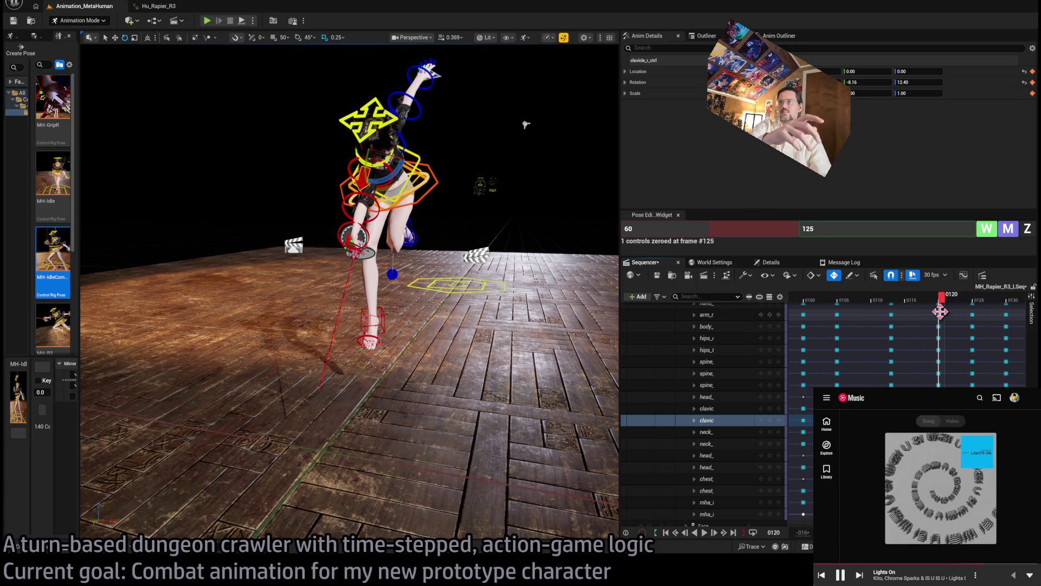
mouse_move(940, 311)
mouse_down()
mouse_move(876, 304)
mouse_move(910, 302)
mouse_up()
key(f)
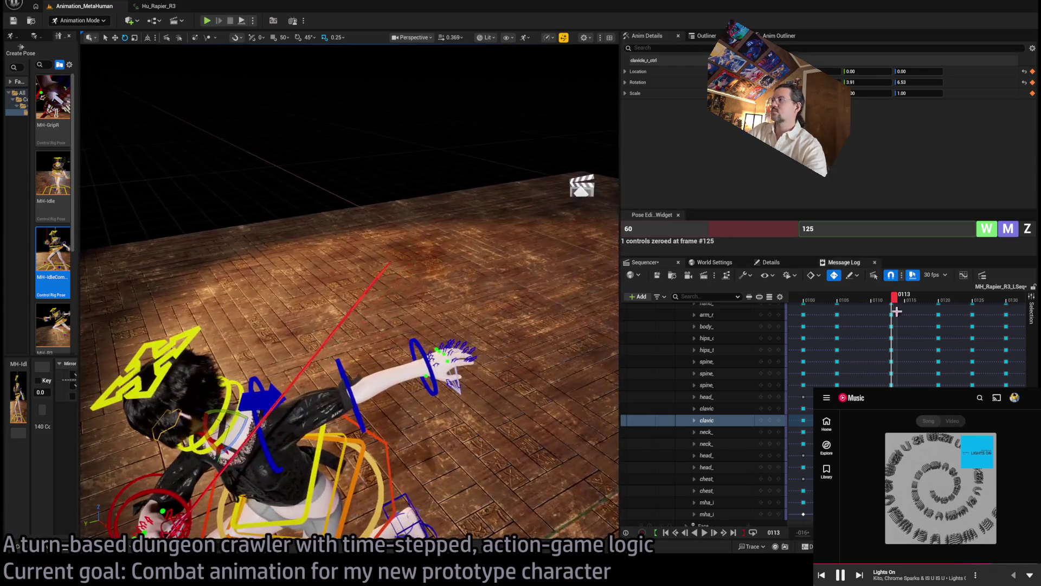
drag(913, 303, 954, 299)
mouse_move(380, 271)
mouse_down()
mouse_move(325, 255)
mouse_move(293, 282)
mouse_up()
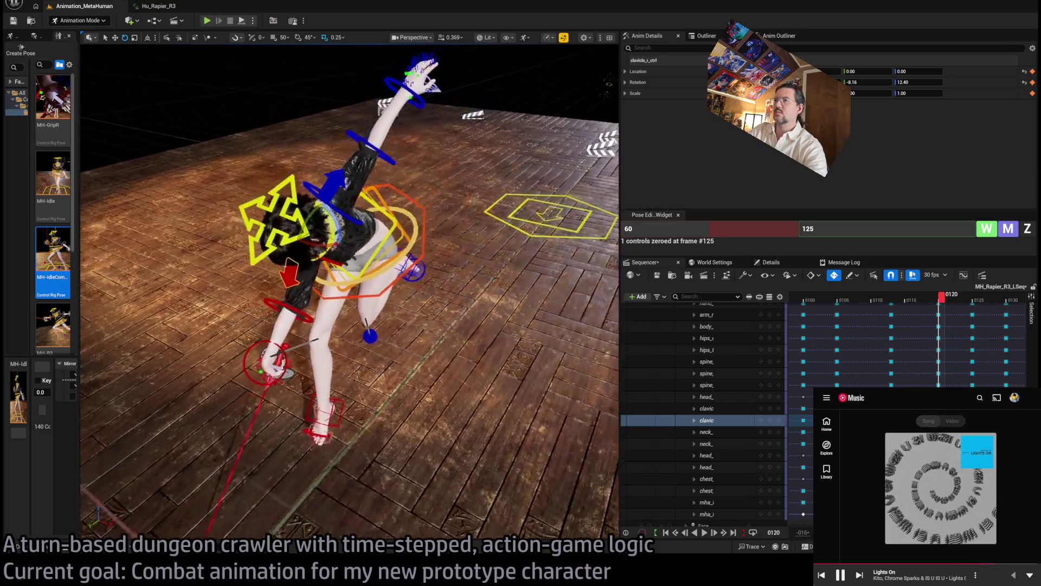
drag(931, 305, 901, 308)
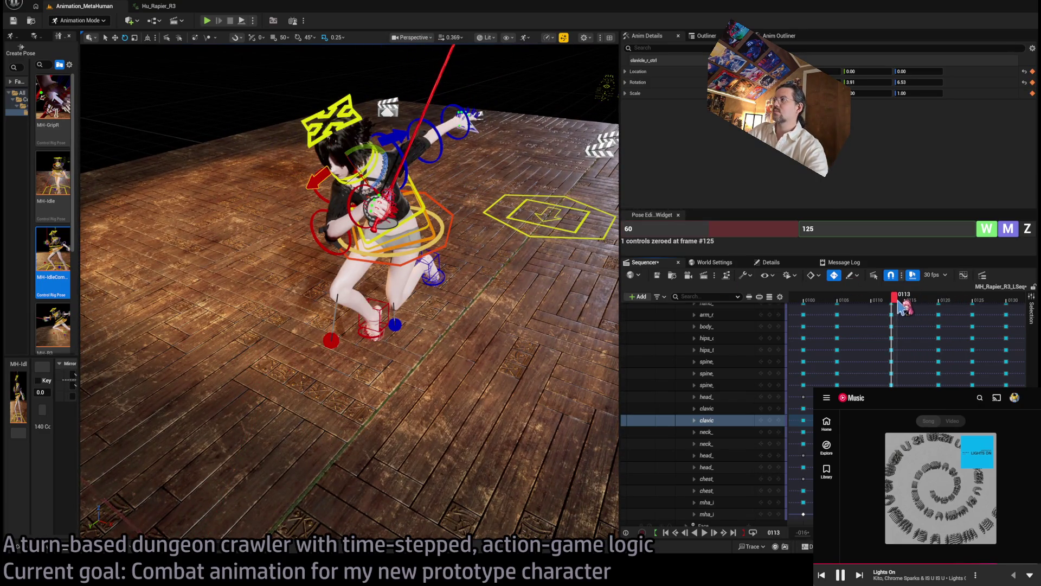
At frame 0113, bend the three spine controls slightly together.
mouse_move(421, 198)
mouse_down()
mouse_move(401, 337)
mouse_move(389, 324)
mouse_up()
click(401, 336)
ctrl+click(380, 332)
ctrl+click(385, 342)
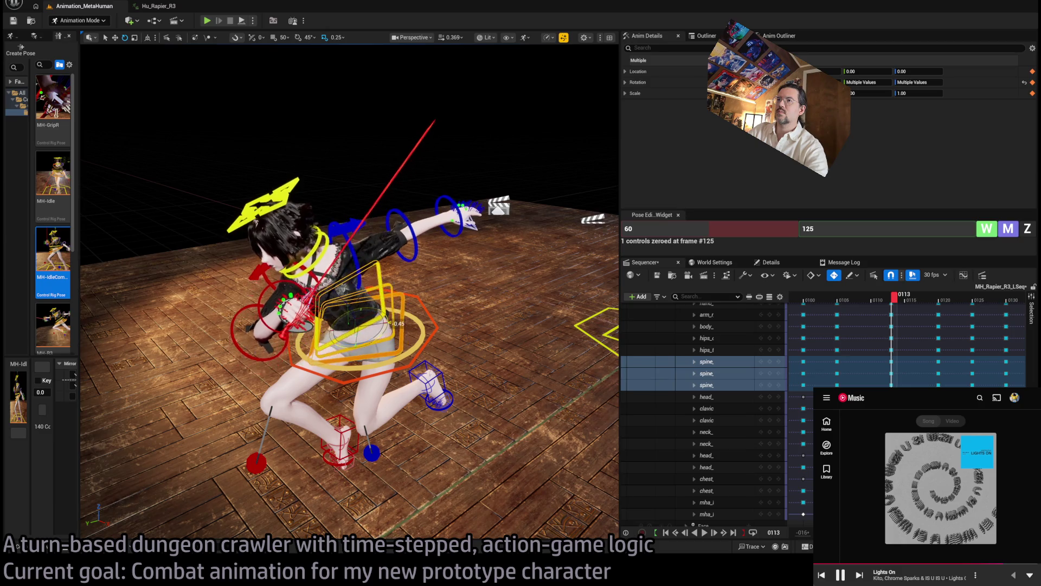
Turn the head toward the front, to 13.15 and 27.33.
click(265, 208)
drag(265, 208, 412, 141)
drag(437, 289, 450, 277)
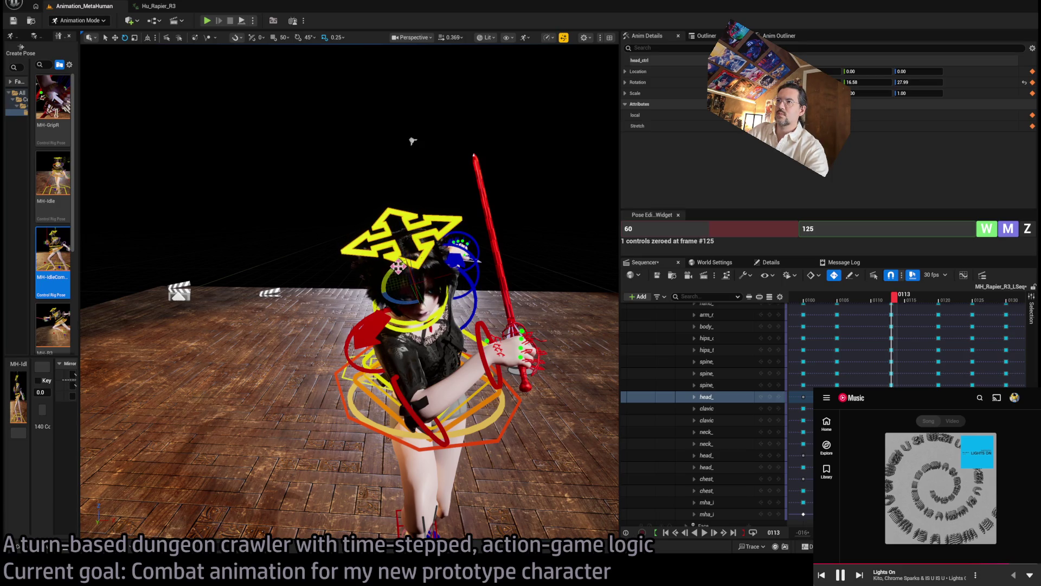
drag(421, 140, 380, 190)
mouse_move(347, 271)
mouse_down()
mouse_move(304, 255)
mouse_move(322, 255)
mouse_up()
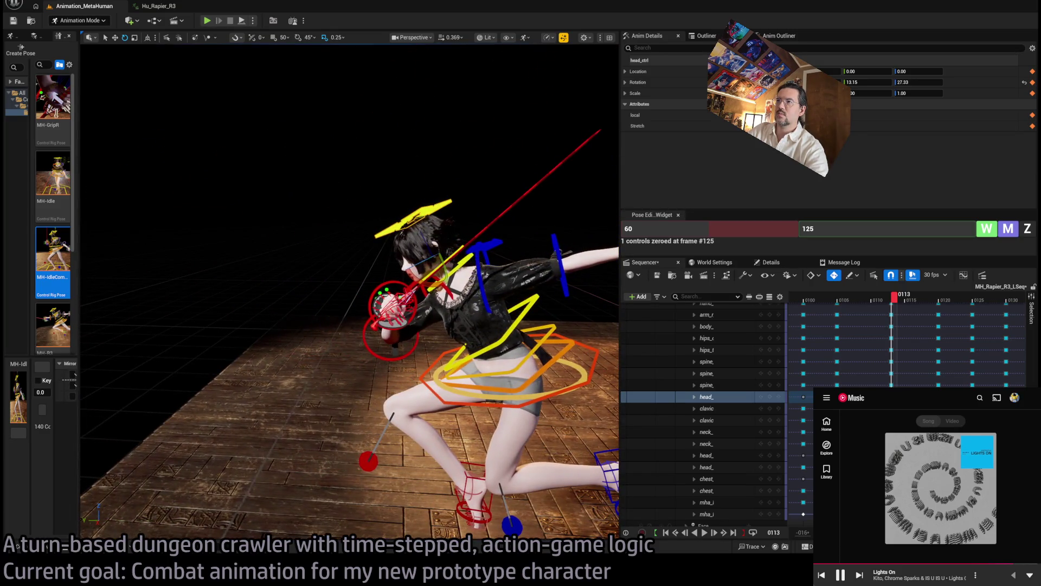
Swing the left upper arm down to the hip and set the left clavicle's zeroing frame.
click(489, 331)
drag(511, 284, 539, 241)
click(495, 240)
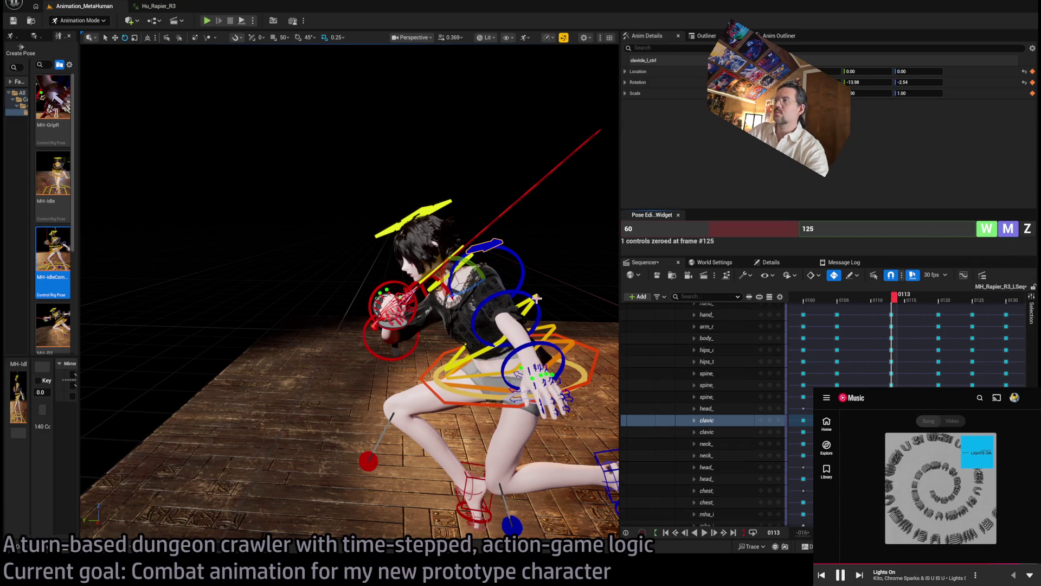
click(881, 234)
text(113)
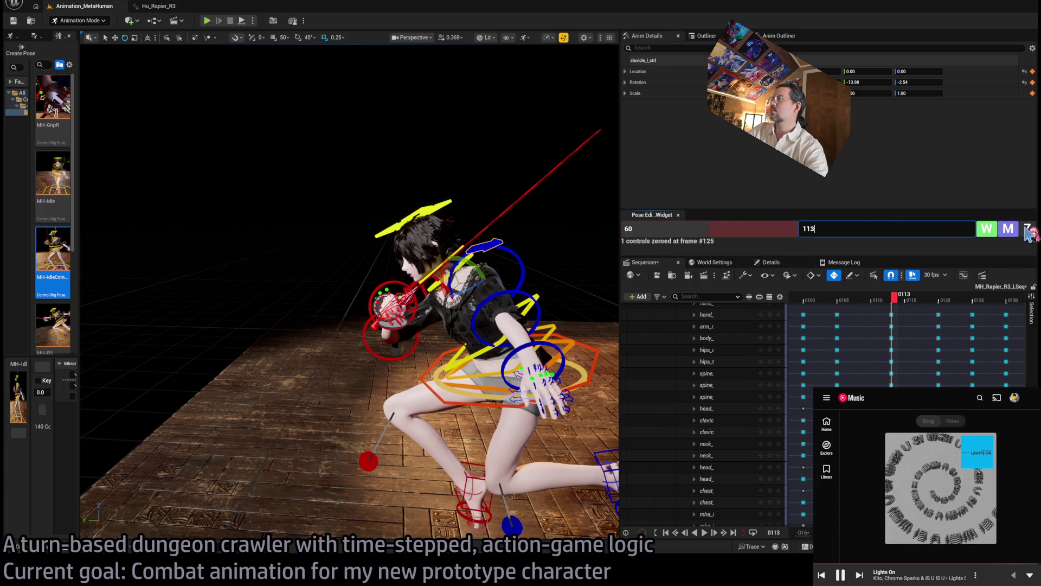
Zero the left clavicle at frame 113, lift the shoulder and bend the left forearm.
click(1028, 230)
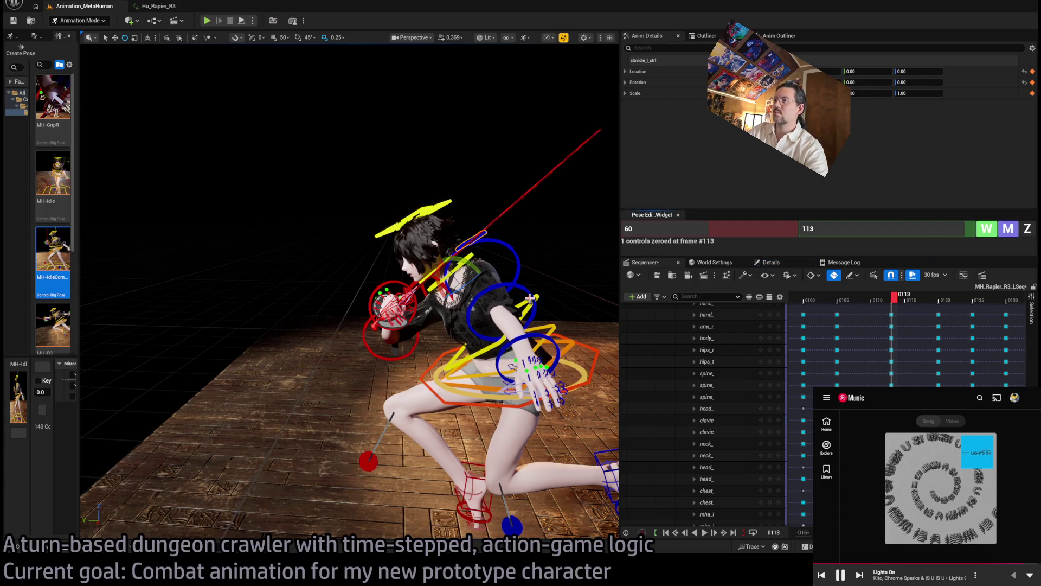
drag(470, 281, 522, 311)
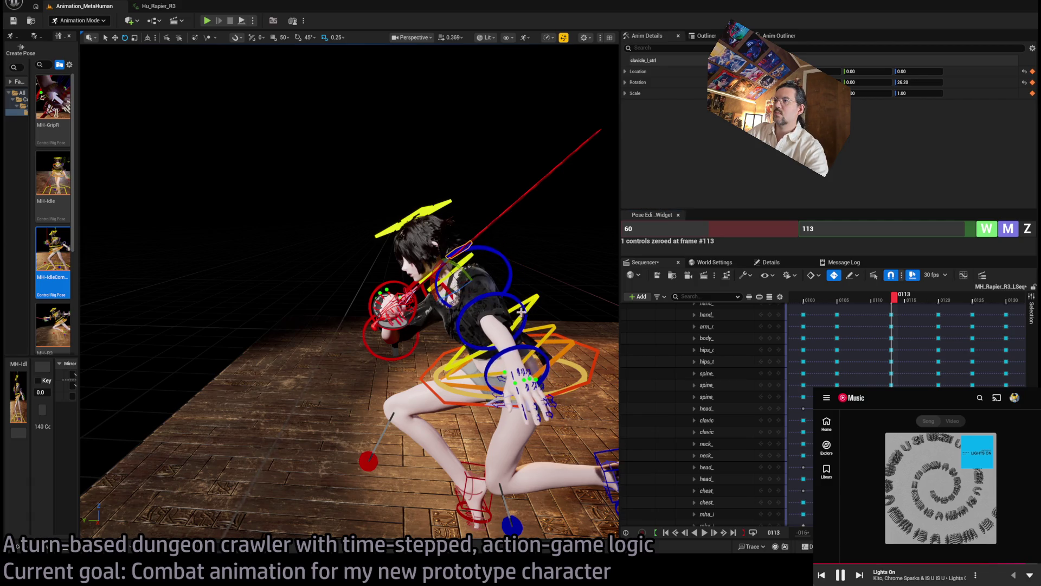
click(511, 337)
key(m)
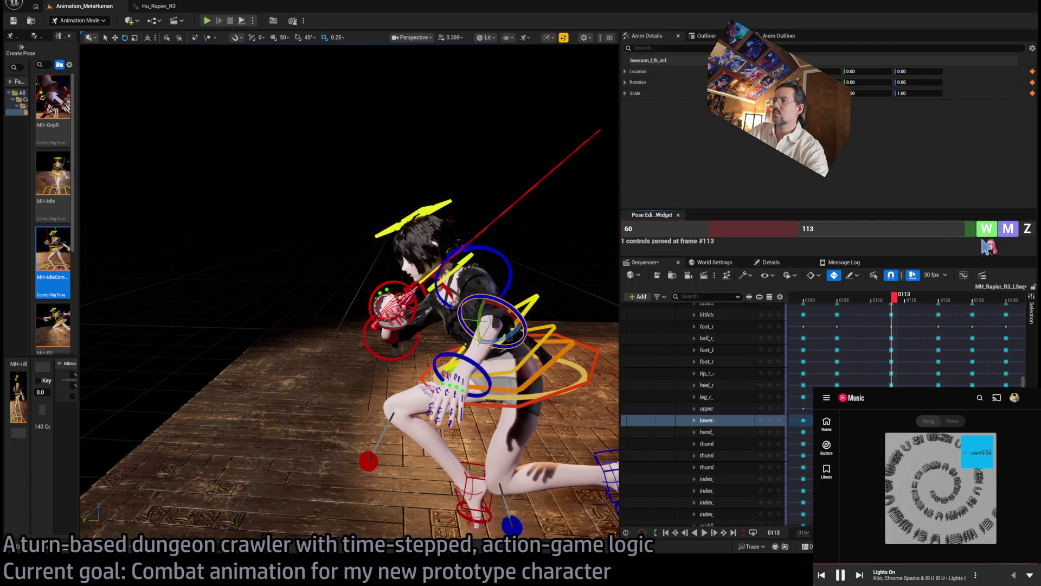
mouse_move(511, 337)
mouse_down()
mouse_move(499, 309)
mouse_move(537, 125)
mouse_move(443, 290)
mouse_move(397, 309)
mouse_move(393, 332)
mouse_move(401, 319)
mouse_move(392, 296)
mouse_up()
Swing the left upper arm across the body and ease the forearm to -15.94, 54.27.
click(397, 275)
drag(371, 223, 418, 267)
click(416, 315)
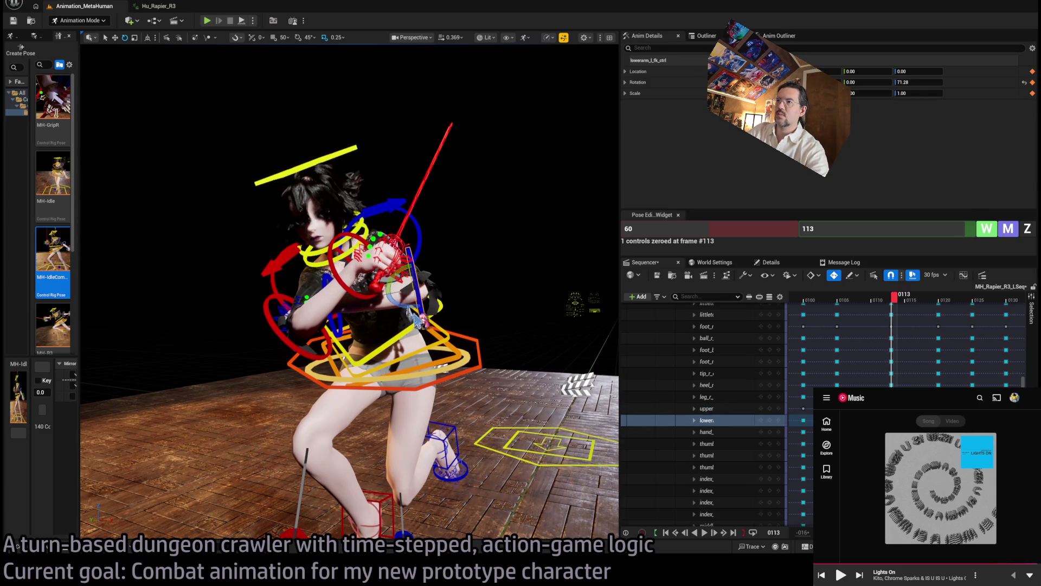
drag(408, 305, 330, 303)
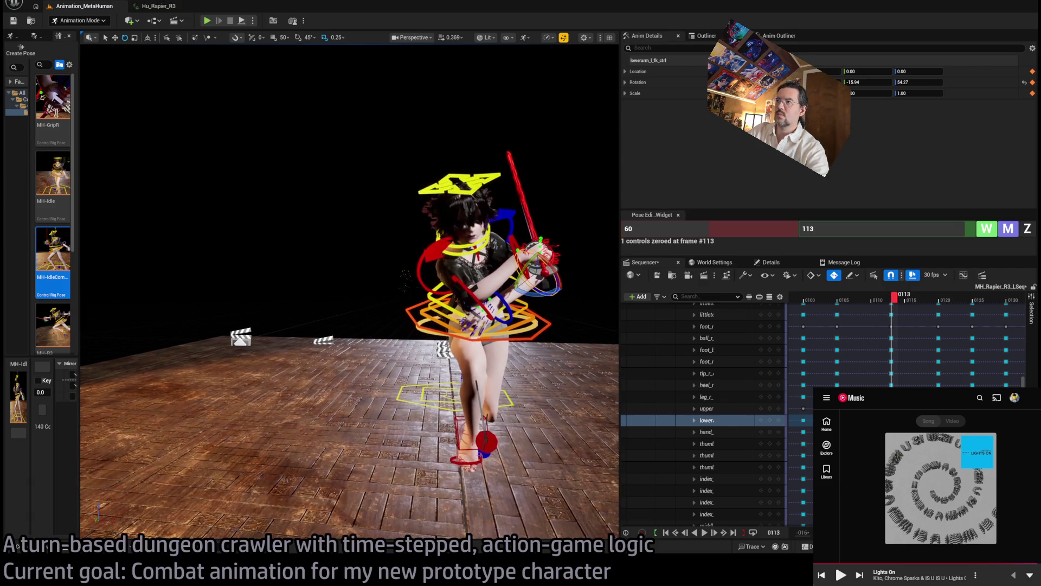
mouse_move(507, 269)
mouse_down()
mouse_move(453, 308)
mouse_move(464, 315)
mouse_move(477, 49)
mouse_move(371, 457)
mouse_up()
click(453, 308)
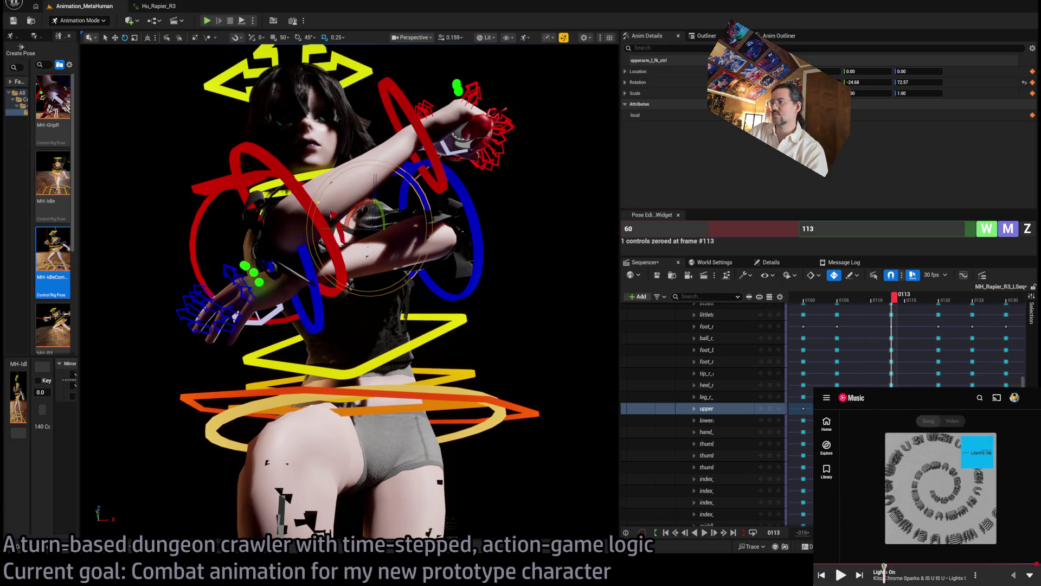
Switch the background music to the Void release and view its album page.
key(Escape)
click(914, 483)
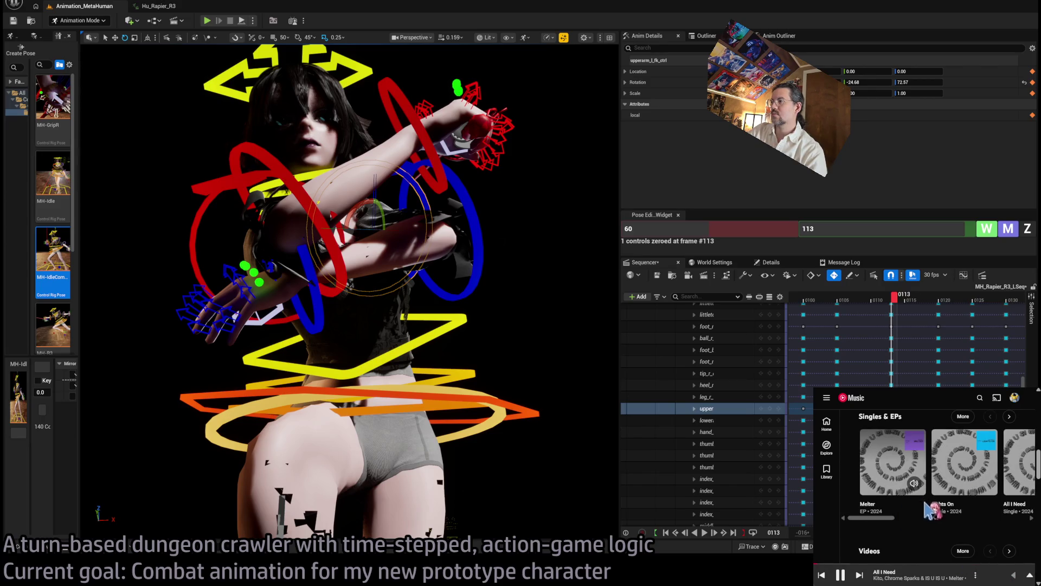
drag(883, 520, 957, 520)
click(917, 484)
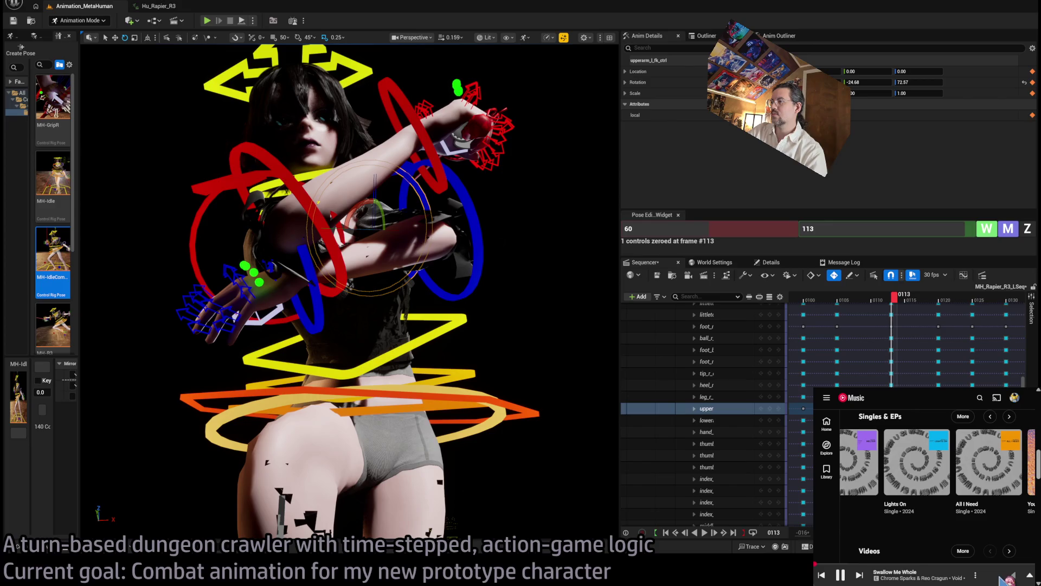
click(993, 578)
click(997, 580)
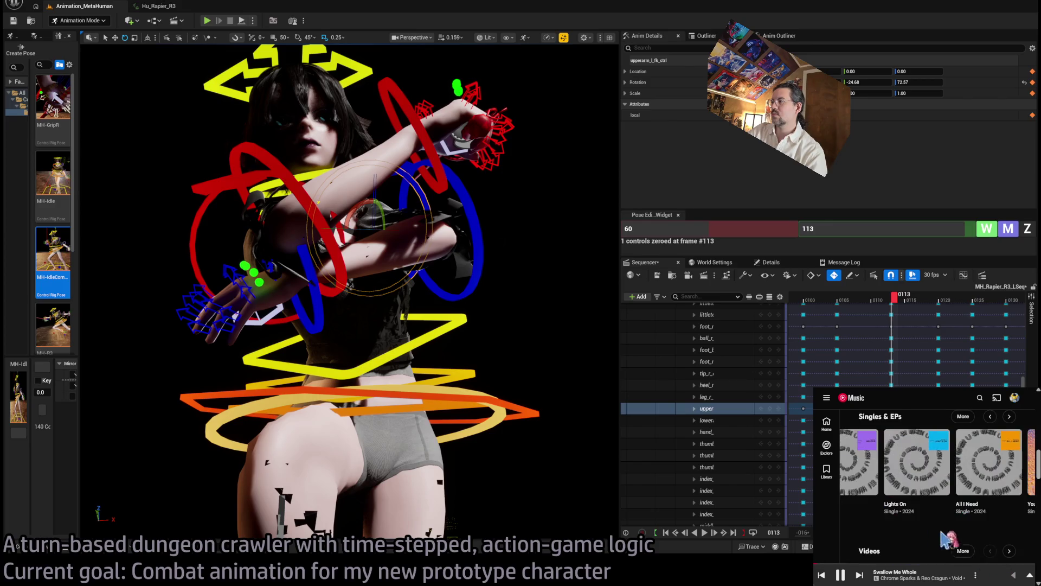
drag(881, 517, 917, 513)
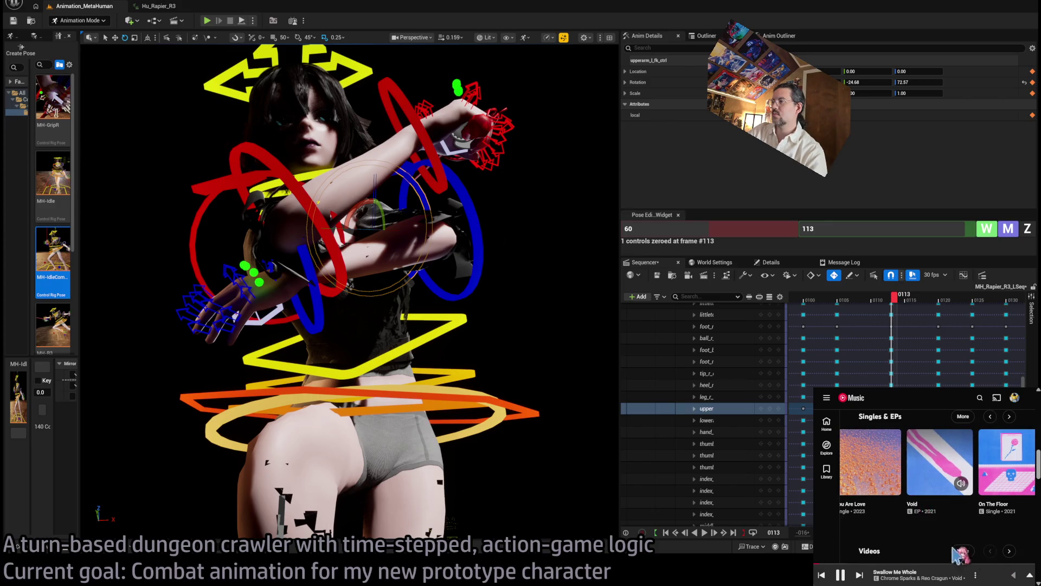
click(946, 477)
scroll(965, 503, down, 5)
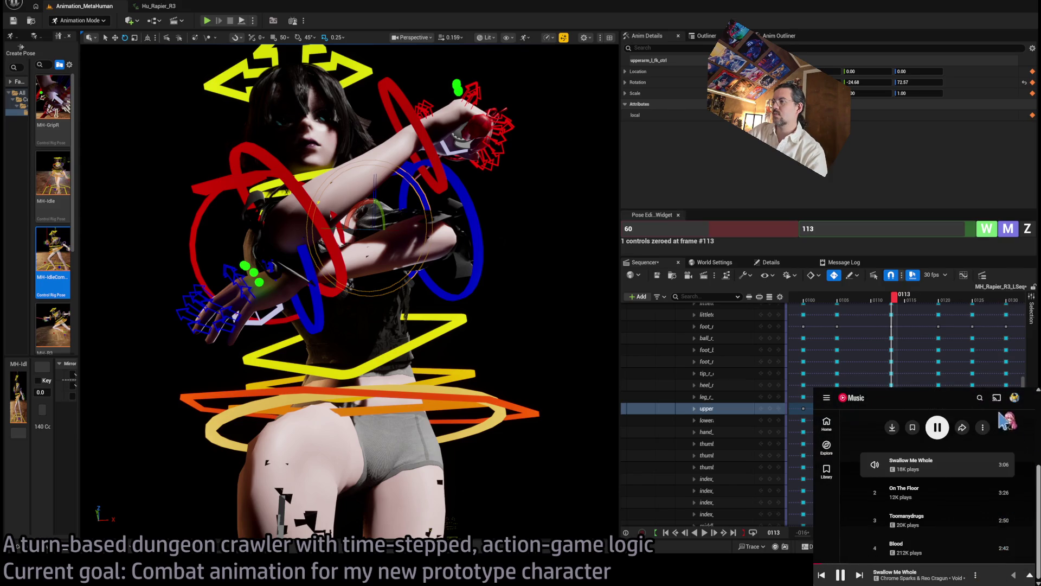
click(991, 578)
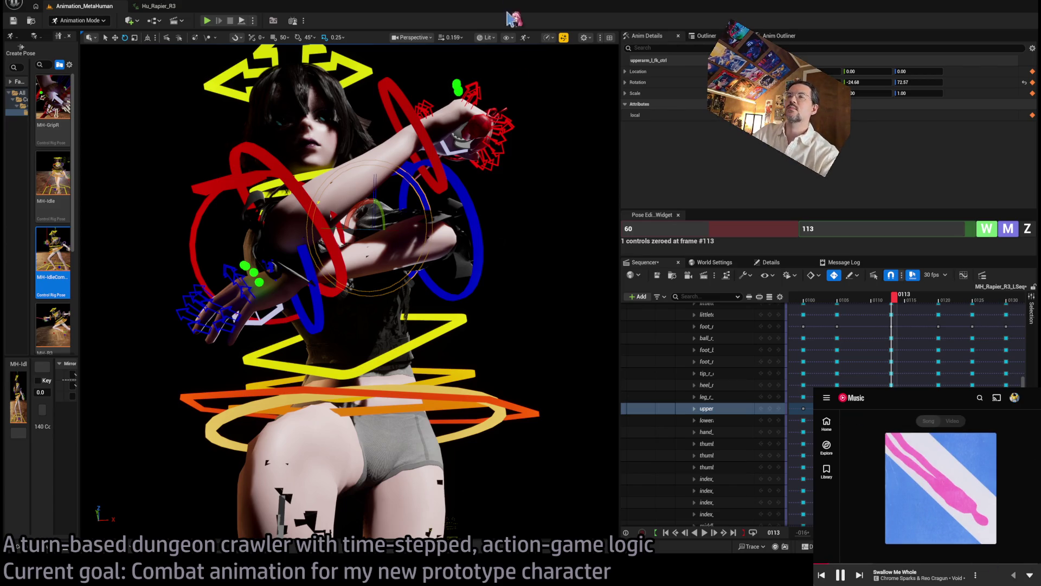
scroll(523, 287, up, 2)
Reduce the left forearm's bend at frame 113.
click(437, 303)
drag(454, 330, 425, 331)
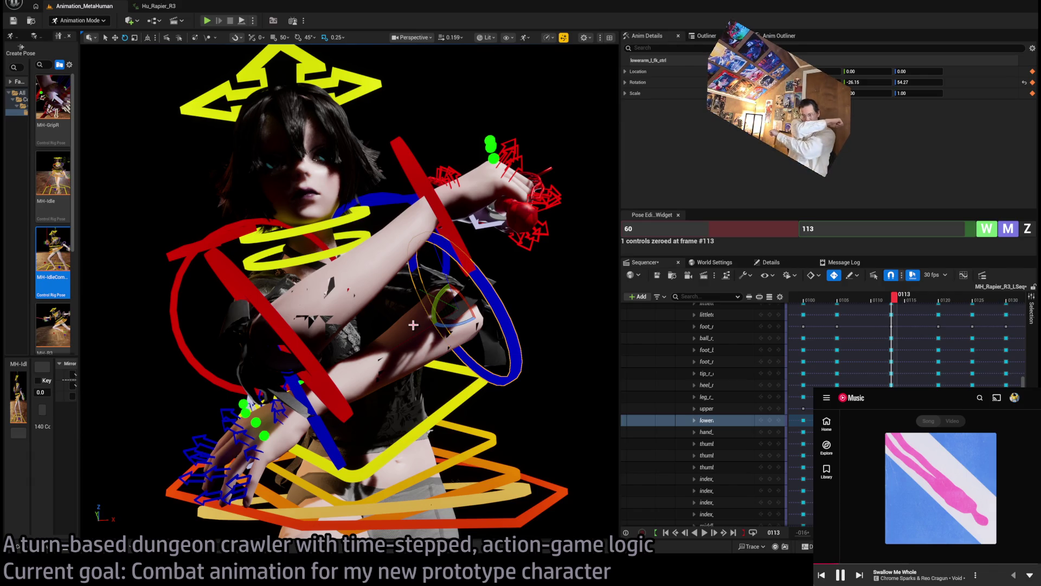
drag(387, 302, 376, 287)
mouse_move(485, 404)
mouse_down()
mouse_move(540, 238)
mouse_move(385, 239)
mouse_move(380, 249)
mouse_up()
click(540, 239)
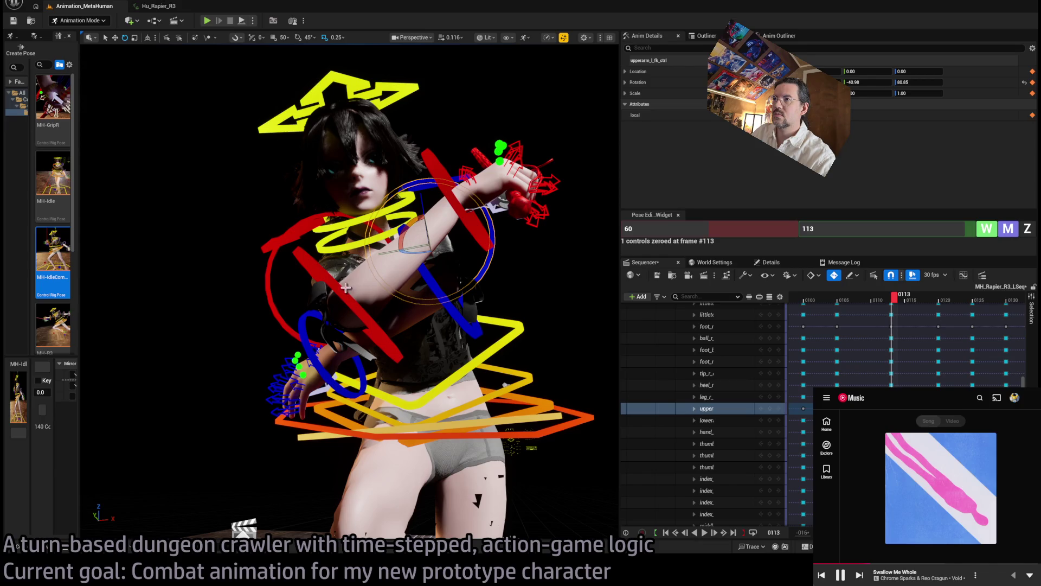
Raise the right upper arm, then review the lunge from frame 105 to 125.
click(327, 280)
drag(347, 269, 322, 285)
drag(439, 62, 439, 62)
mouse_move(905, 300)
mouse_down()
mouse_move(848, 301)
mouse_move(941, 298)
mouse_up()
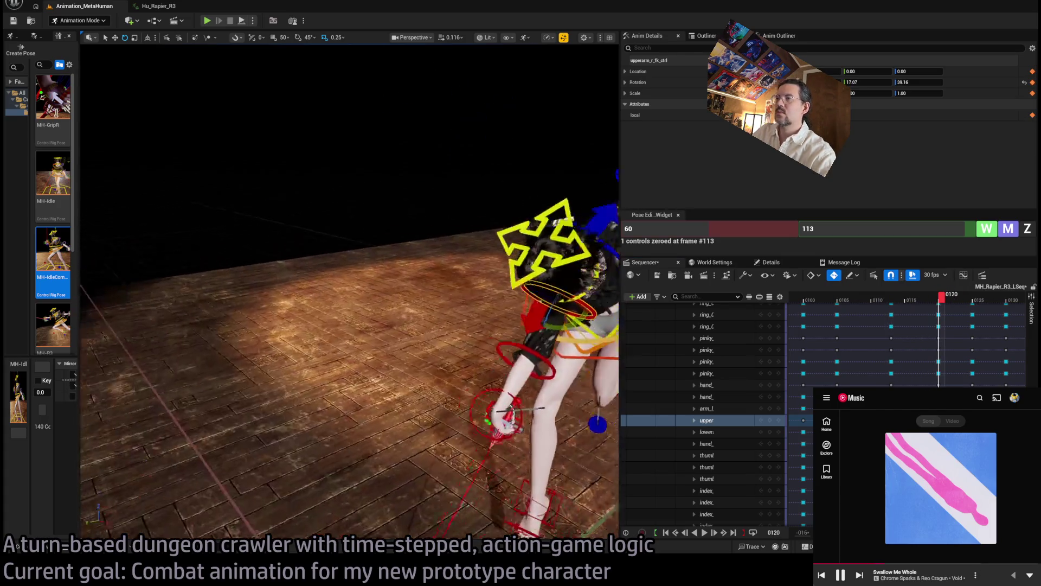
mouse_move(953, 305)
mouse_down()
mouse_move(983, 305)
mouse_move(864, 302)
mouse_move(983, 300)
mouse_up()
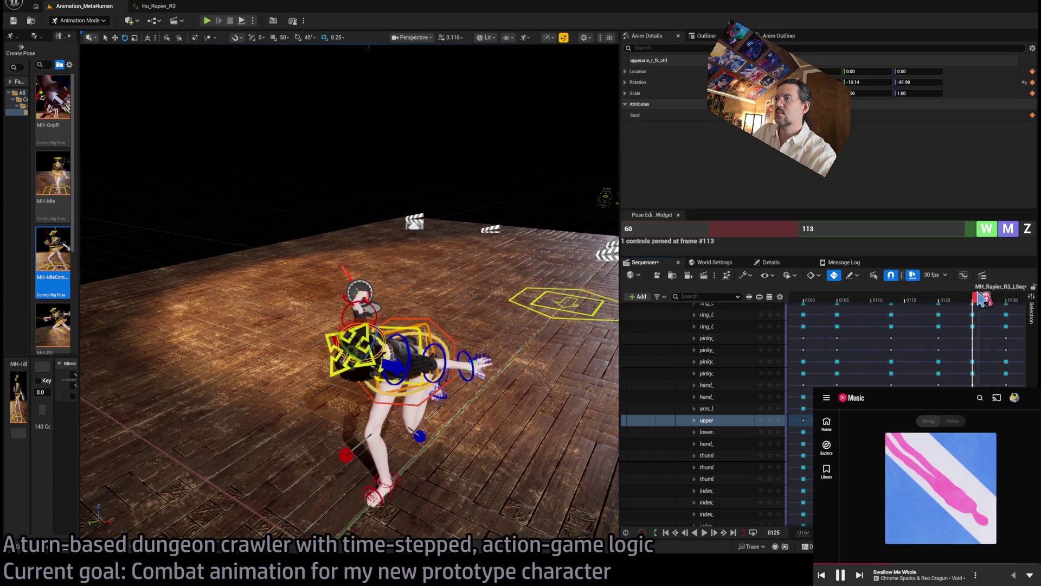
mouse_move(559, 227)
mouse_down()
mouse_move(563, 116)
mouse_move(485, 130)
mouse_up()
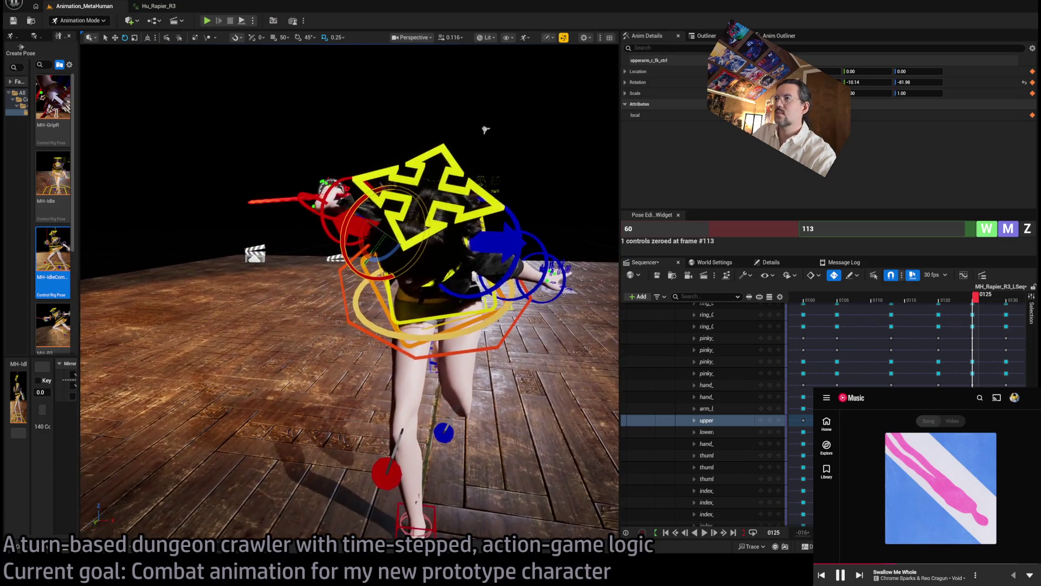
Lean the upper body over with the three spine controls and switch the viewport to Unlit.
click(470, 325)
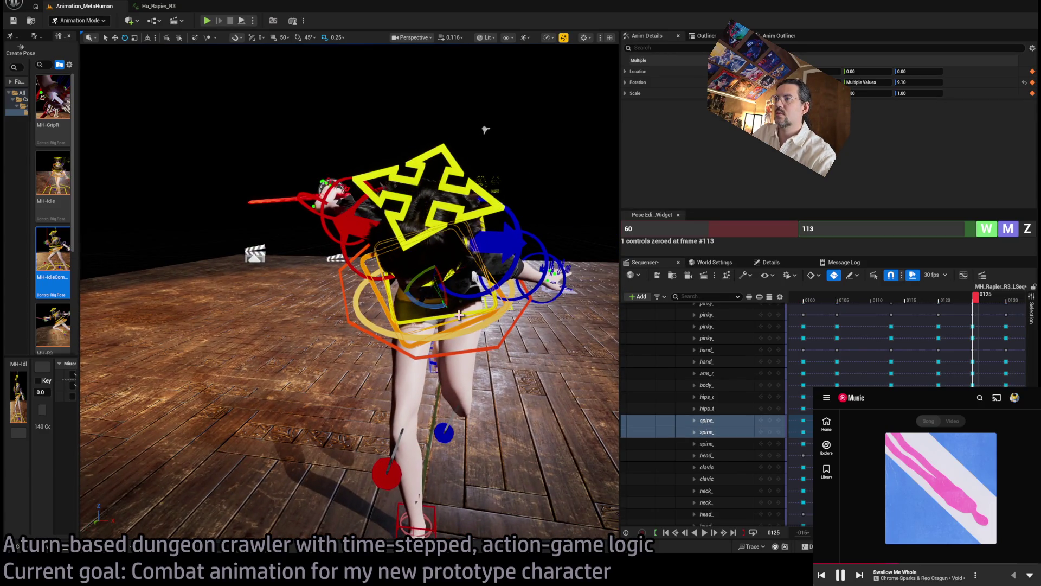
mouse_move(433, 308)
mouse_down()
mouse_move(420, 249)
mouse_move(399, 236)
mouse_up()
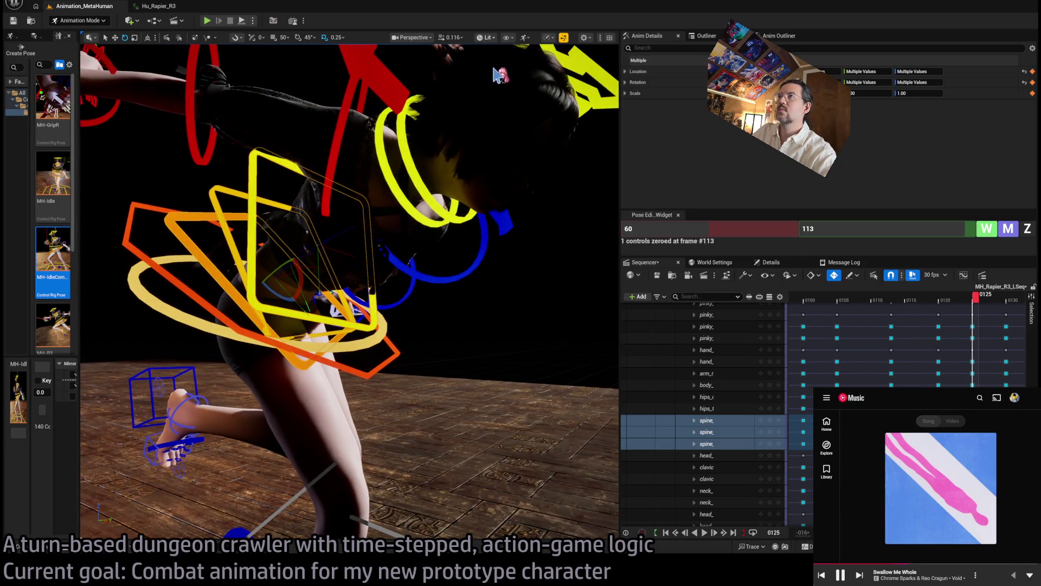
key(alt+3)
mouse_move(496, 91)
mouse_down()
mouse_move(616, 347)
mouse_move(505, 214)
mouse_up()
mouse_move(975, 299)
mouse_down()
mouse_move(937, 304)
mouse_move(1019, 310)
mouse_move(914, 318)
mouse_move(1009, 326)
mouse_up()
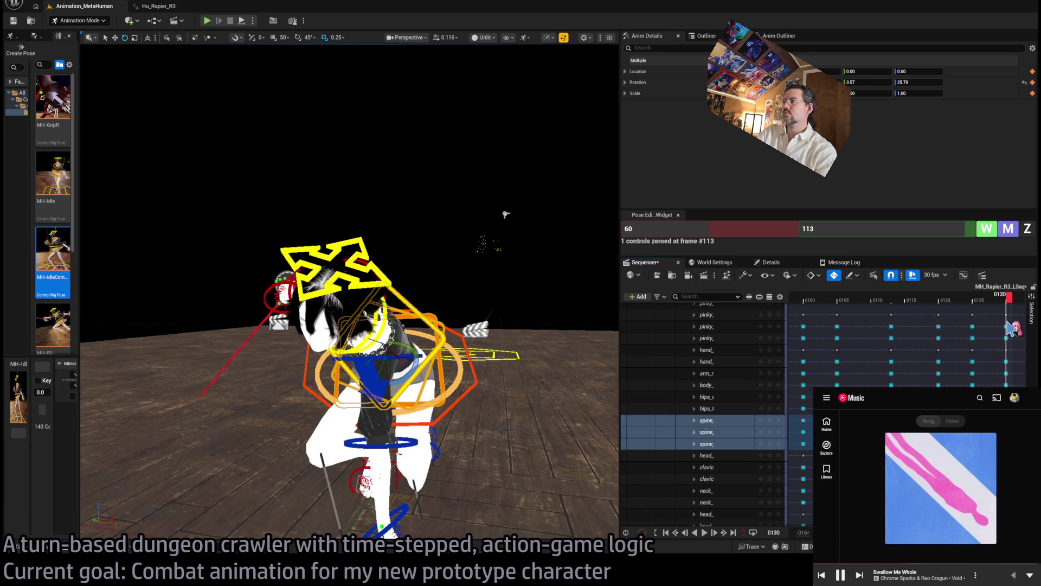
mouse_move(347, 271)
mouse_down()
mouse_move(304, 282)
mouse_move(254, 325)
mouse_move(439, 247)
mouse_move(327, 192)
mouse_move(295, 225)
mouse_move(369, 222)
mouse_move(461, 239)
mouse_up()
At frame 130, raise the sword with the right upper arm, forearm and hand.
click(451, 271)
click(387, 226)
click(273, 179)
click(406, 290)
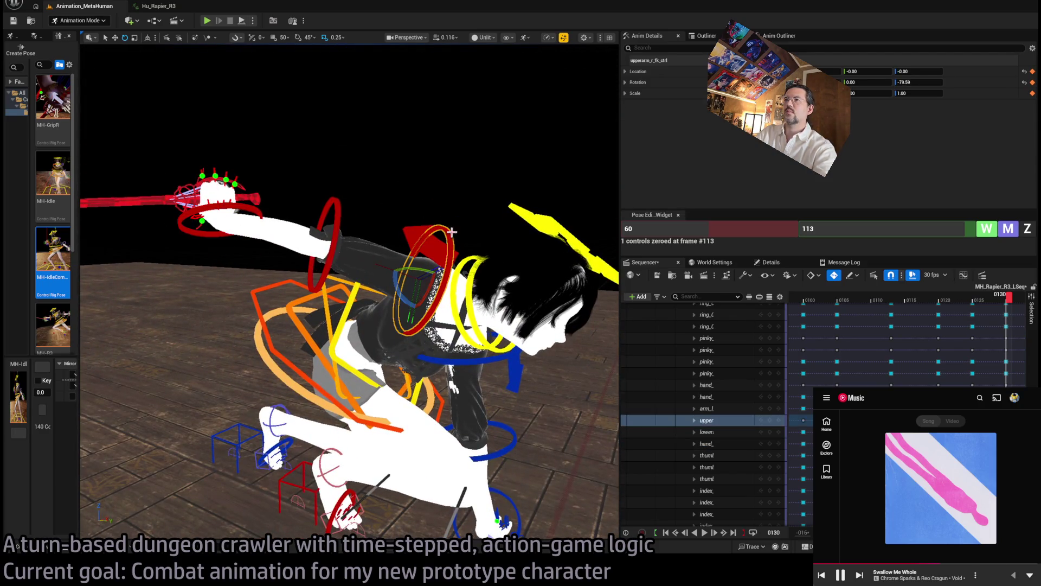
drag(405, 290, 401, 271)
mouse_move(274, 181)
mouse_down()
mouse_move(304, 190)
mouse_move(275, 181)
mouse_up()
mouse_move(1010, 297)
mouse_down()
mouse_move(967, 307)
mouse_move(981, 307)
mouse_up()
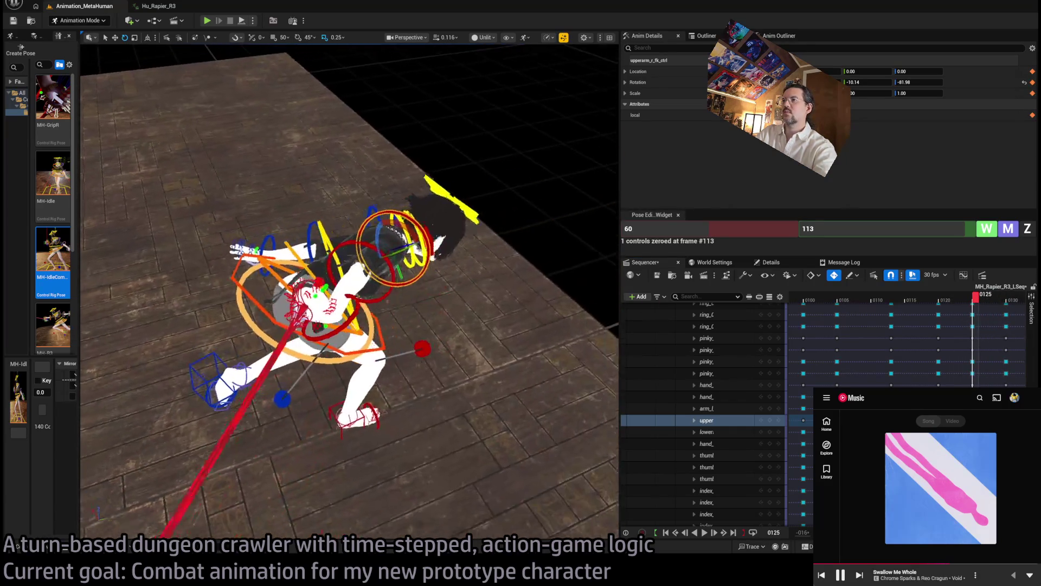
Review the lunge from frame 116 through 130 around the raised sword.
click(916, 301)
drag(917, 310, 992, 314)
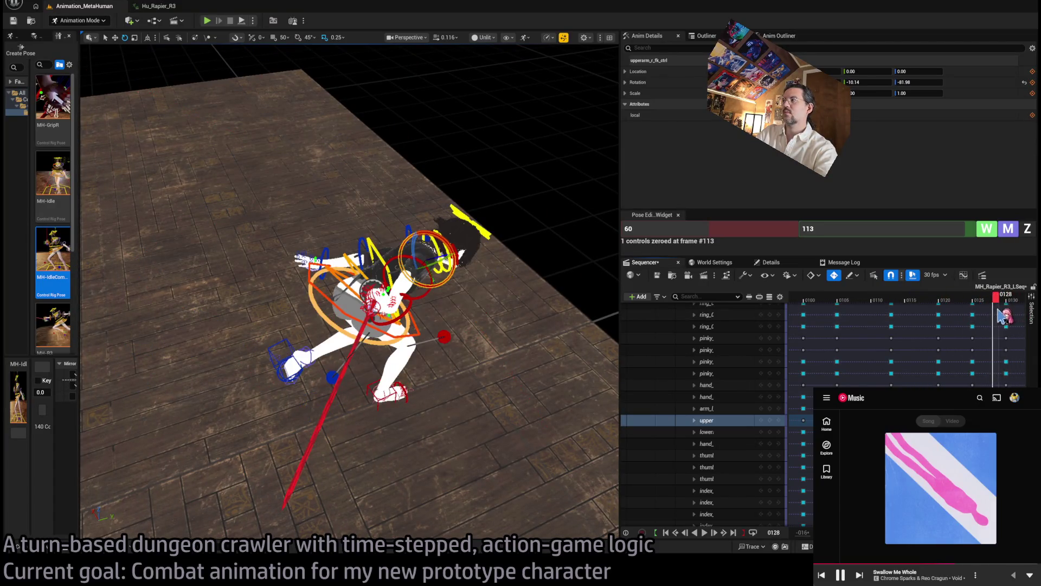
mouse_move(488, 282)
mouse_down()
mouse_move(535, 286)
mouse_move(510, 310)
mouse_move(472, 302)
mouse_move(465, 366)
mouse_up()
mouse_move(982, 305)
mouse_down()
mouse_move(900, 301)
mouse_move(1027, 317)
mouse_move(1008, 319)
mouse_up()
mouse_move(347, 271)
mouse_down()
mouse_move(304, 315)
mouse_move(260, 325)
mouse_move(413, 429)
mouse_up()
click(420, 432)
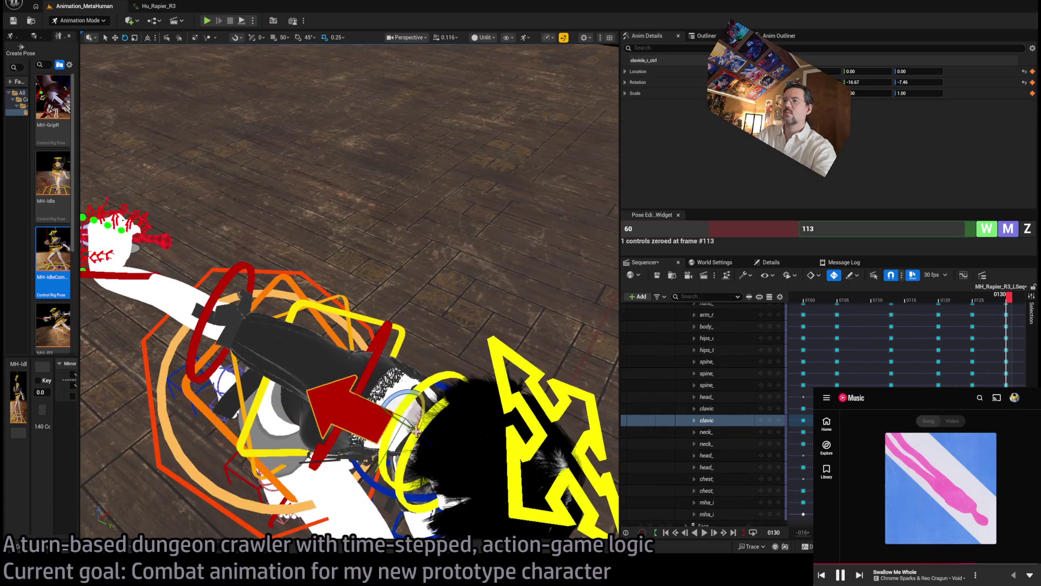
click(864, 229)
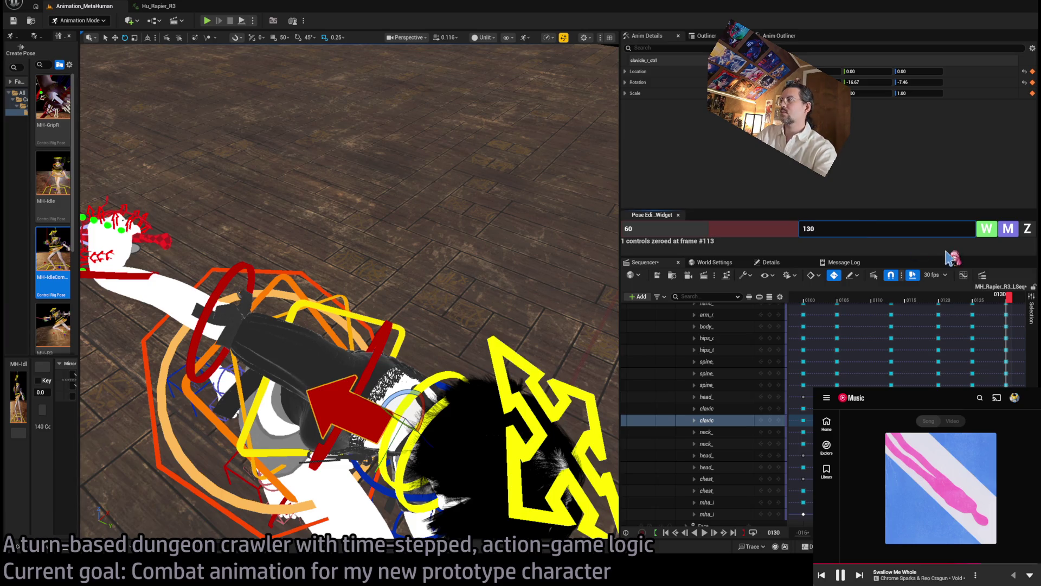
click(1028, 228)
drag(404, 407, 416, 362)
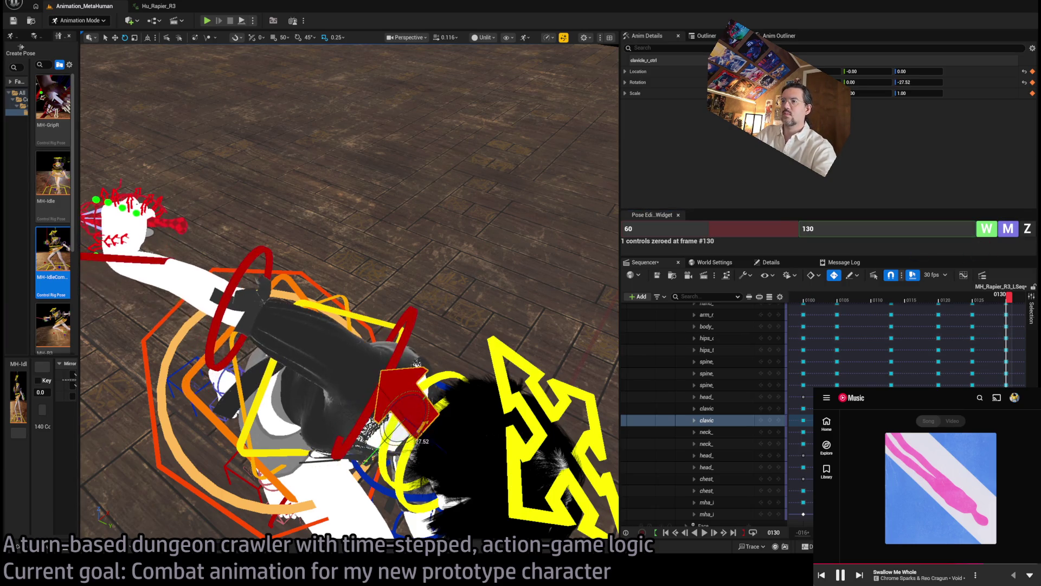
drag(407, 418, 401, 404)
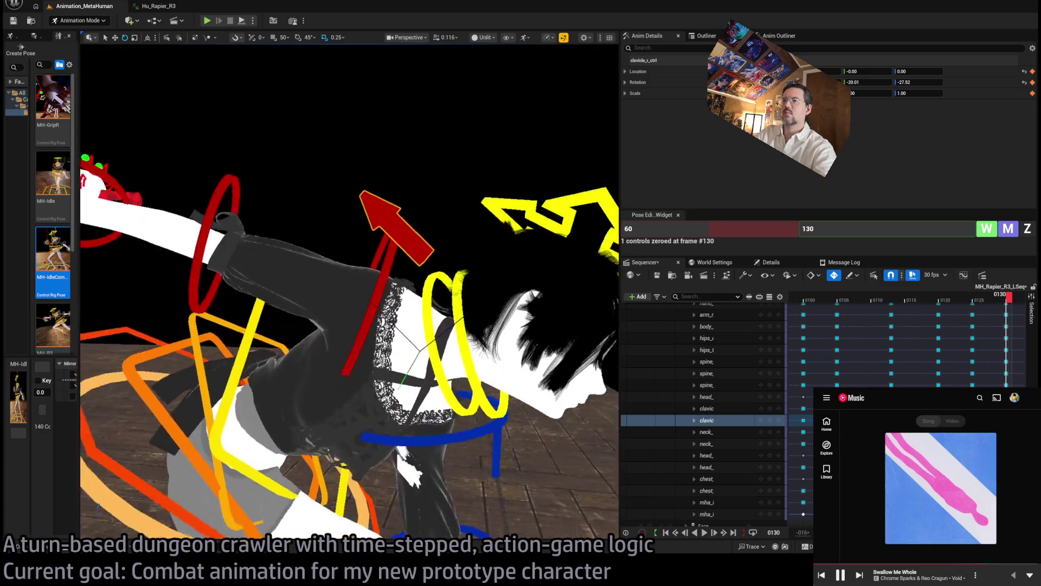
mouse_move(418, 347)
mouse_down()
mouse_move(428, 335)
mouse_move(430, 387)
mouse_move(380, 304)
mouse_move(291, 256)
mouse_move(447, 79)
mouse_move(447, 138)
mouse_up()
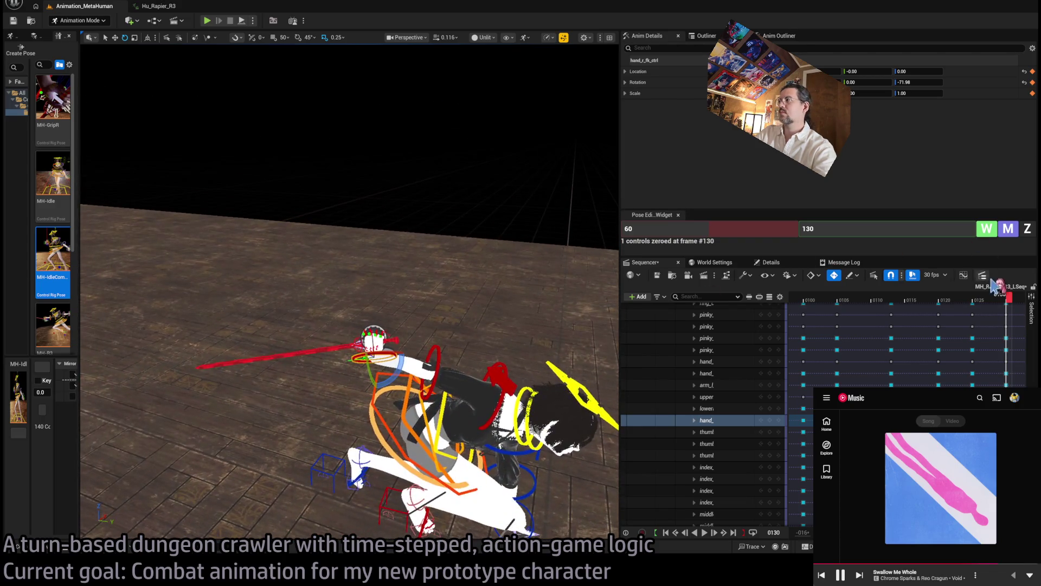
drag(1010, 307, 861, 307)
mouse_move(434, 163)
mouse_down()
mouse_move(323, 130)
mouse_move(336, 136)
mouse_up()
click(794, 306)
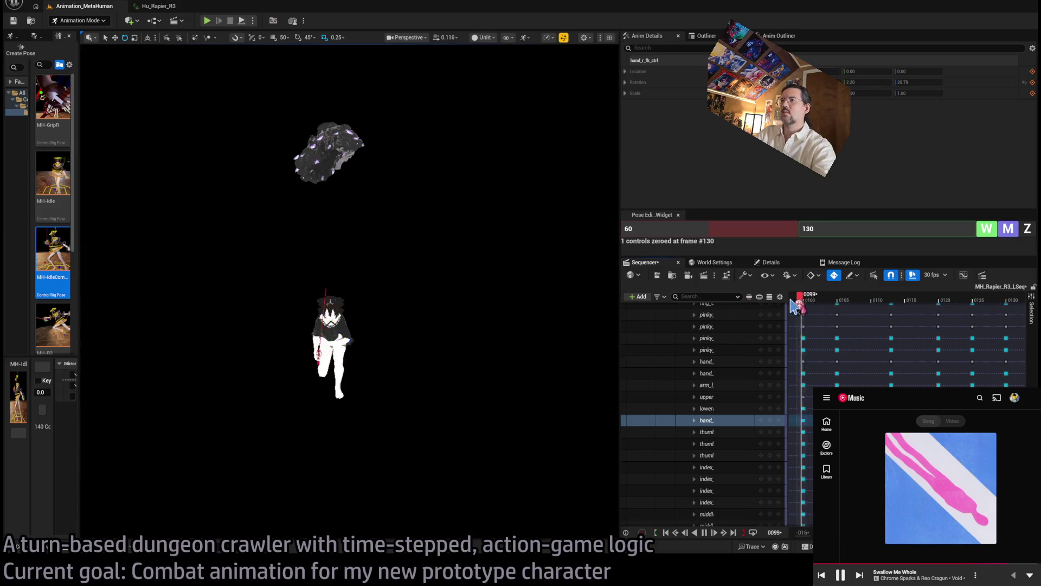
key(space)
mouse_move(797, 303)
mouse_down()
mouse_move(1004, 301)
mouse_move(962, 306)
mouse_up()
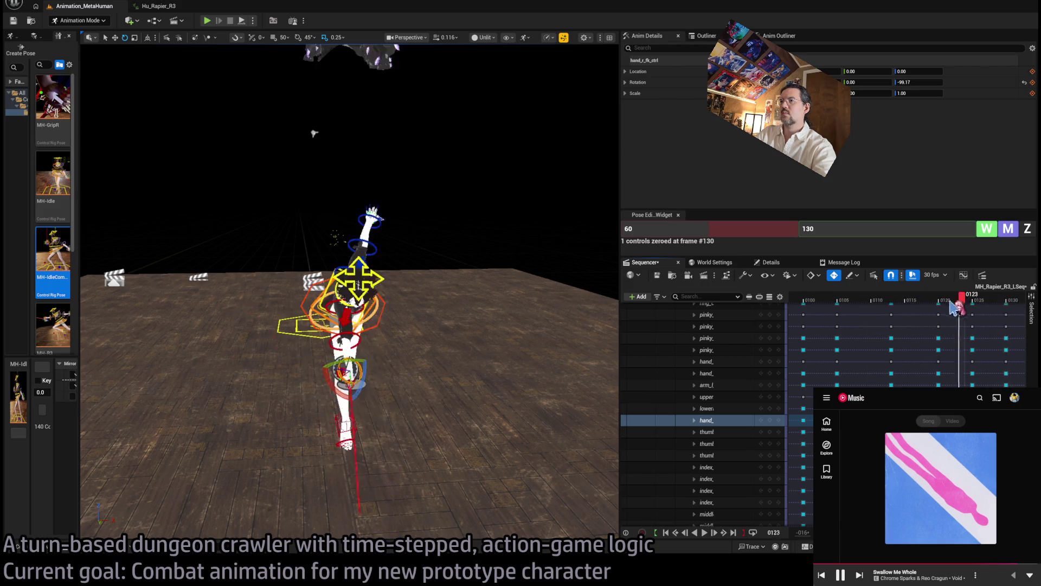
key(space)
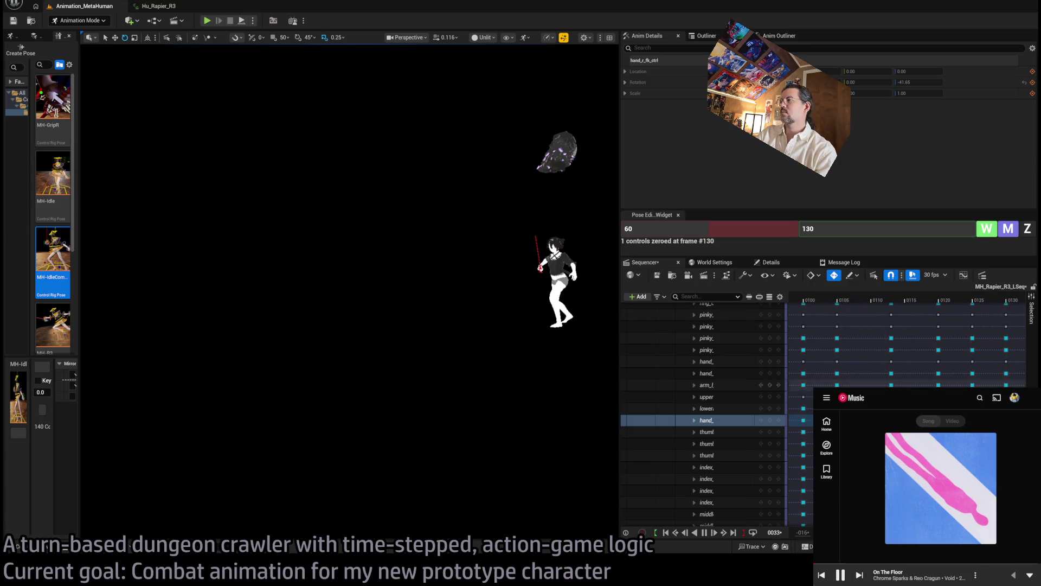
click(704, 532)
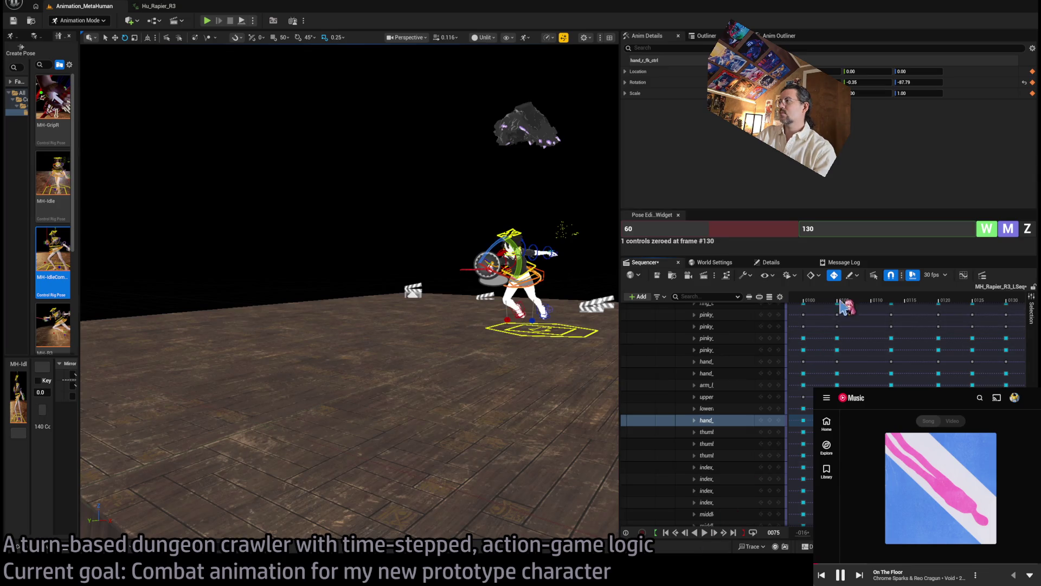
scroll(906, 301, down, 8)
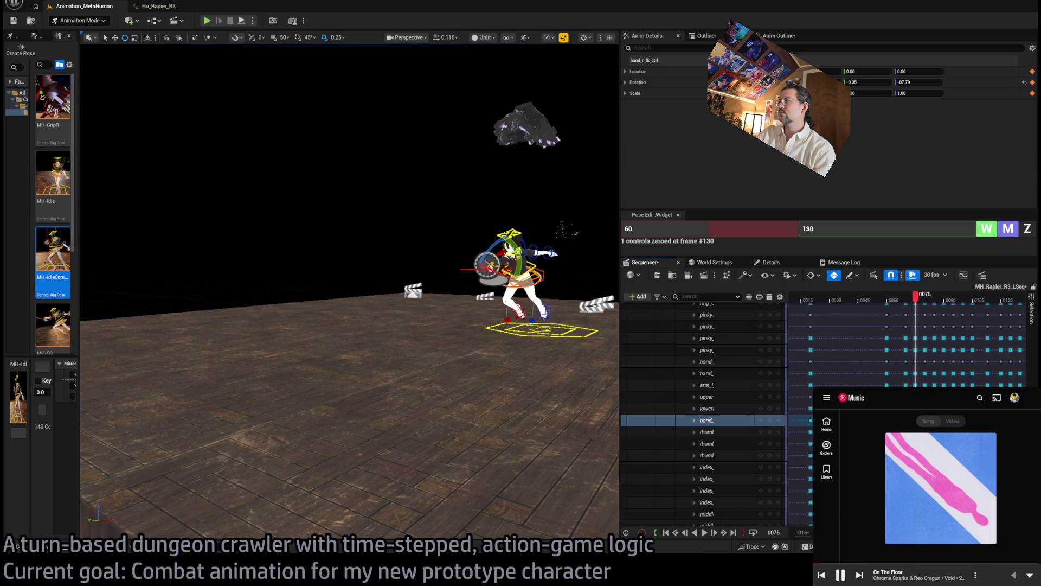
scroll(906, 301, down, 4)
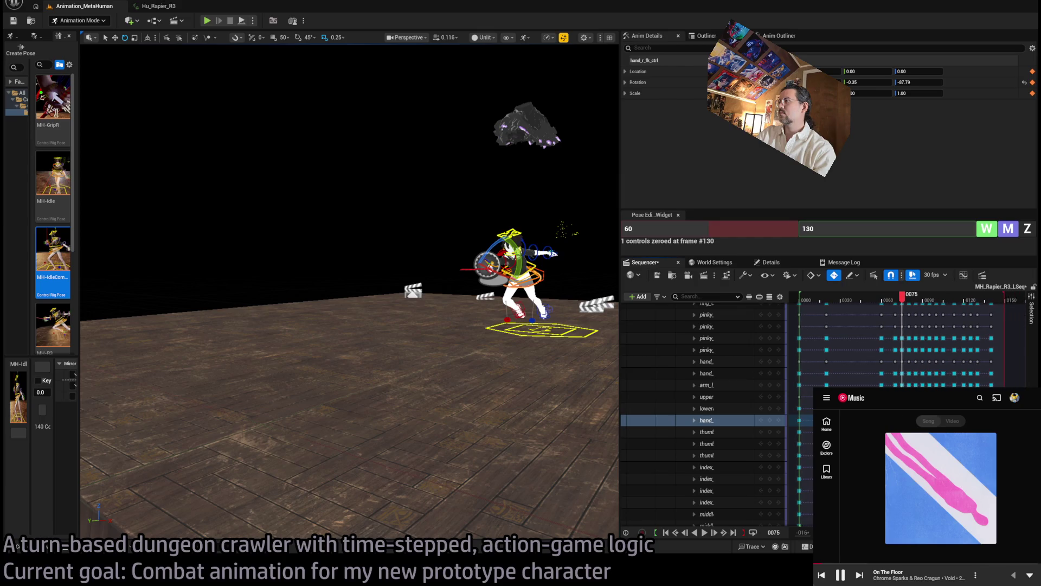
drag(826, 305, 802, 305)
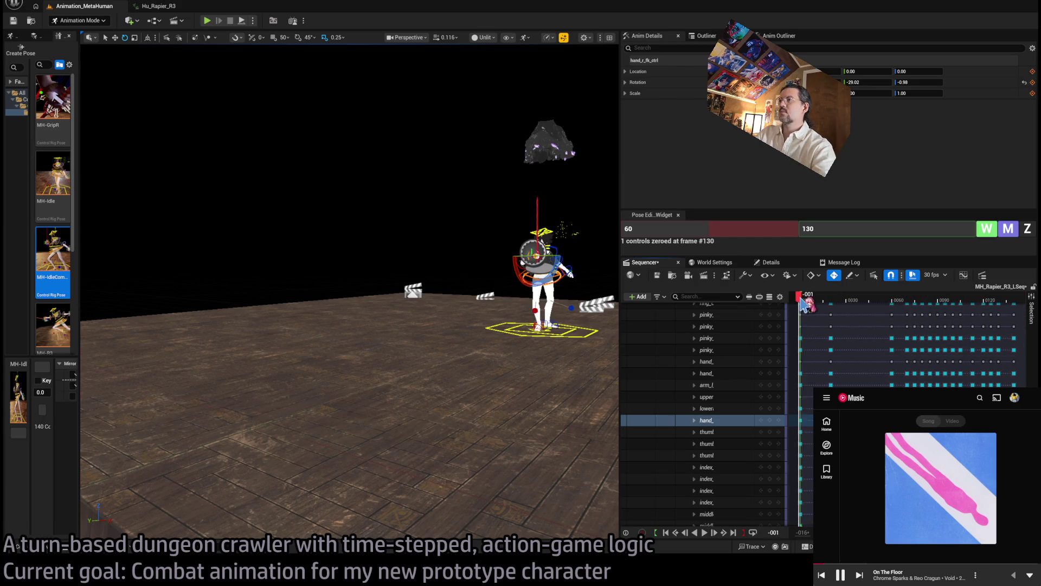
key(space)
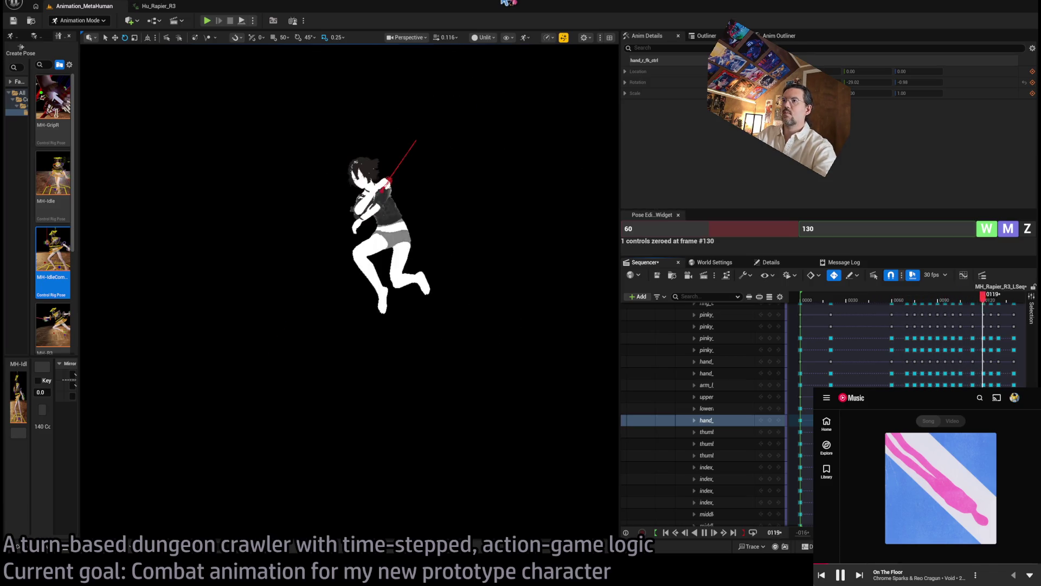
click(811, 302)
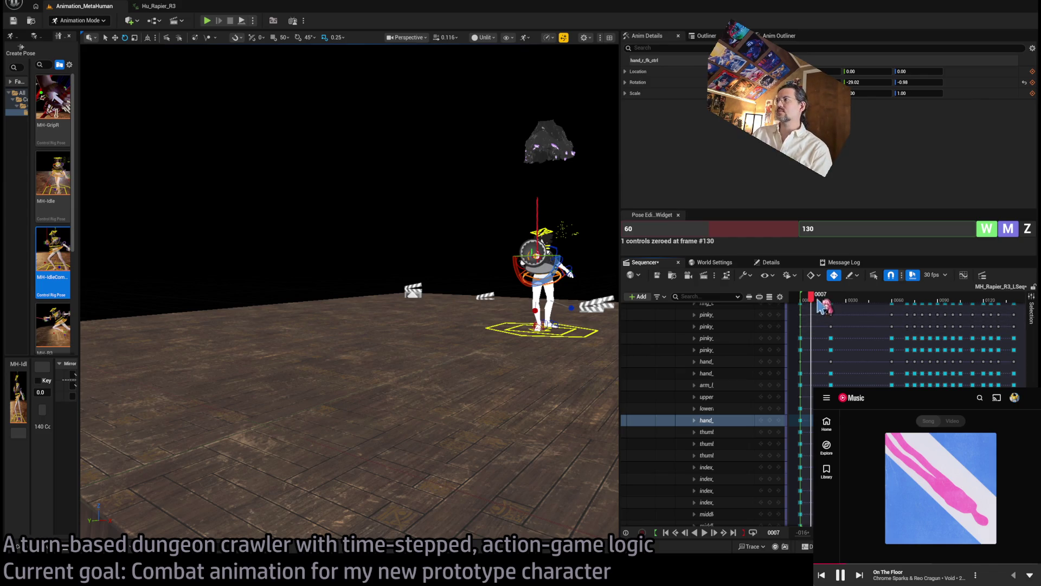
mouse_move(325, 244)
mouse_down()
mouse_move(130, 47)
mouse_move(122, 52)
mouse_up()
scroll(855, 382, up, 10)
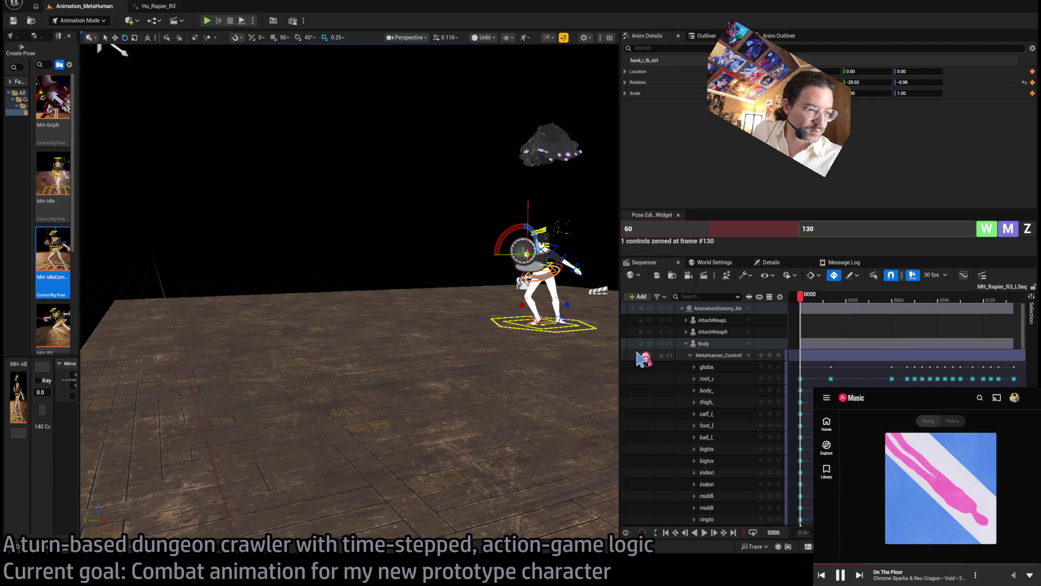
mouse_move(803, 297)
mouse_down()
mouse_move(958, 299)
mouse_move(922, 319)
mouse_move(1006, 312)
mouse_move(860, 331)
mouse_up()
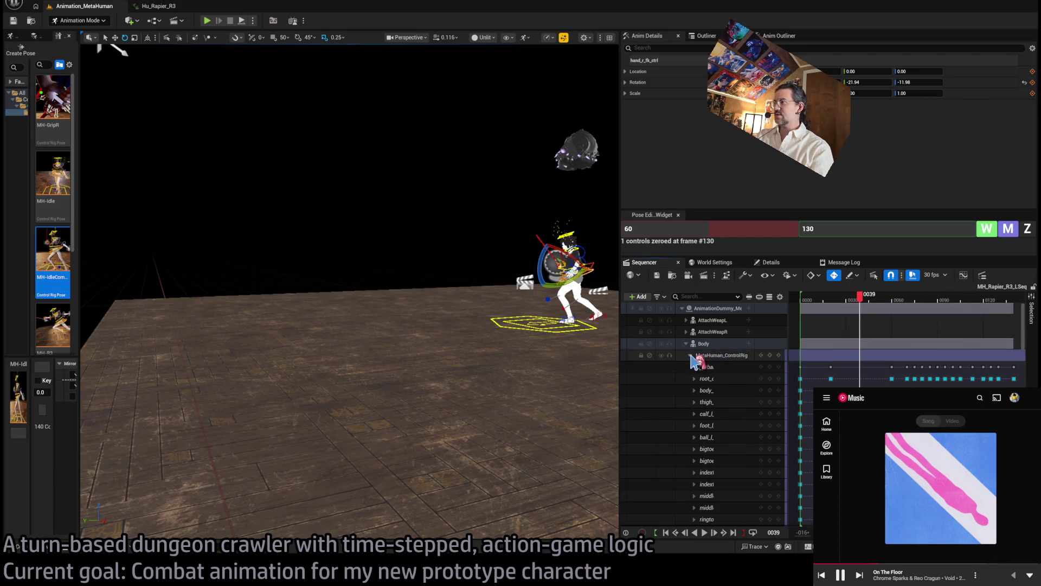
Collapse the MetaHuman_ControlRig track to one key row and shift its keys to retime the lunge.
click(690, 354)
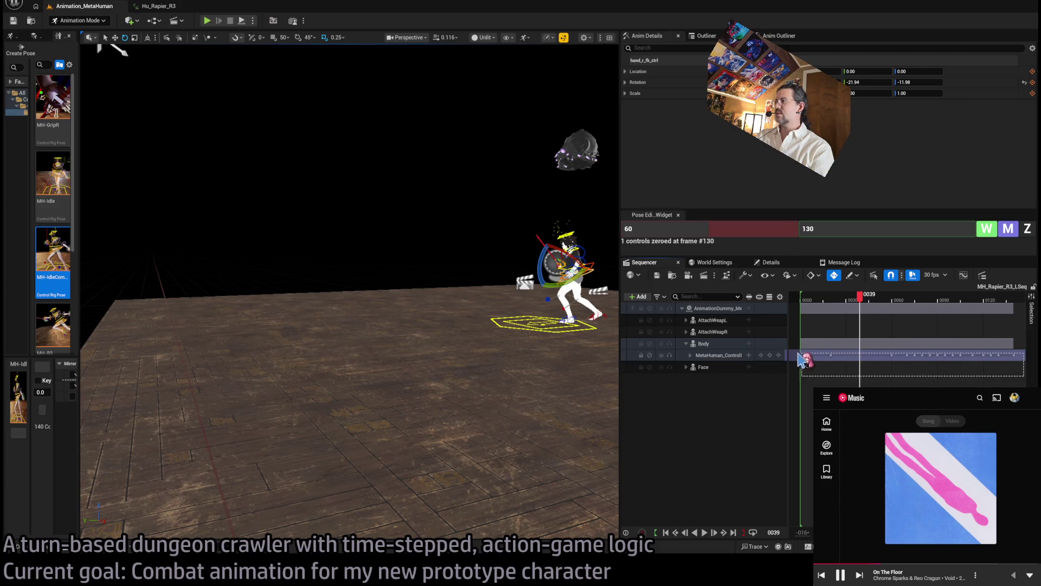
drag(918, 355, 946, 355)
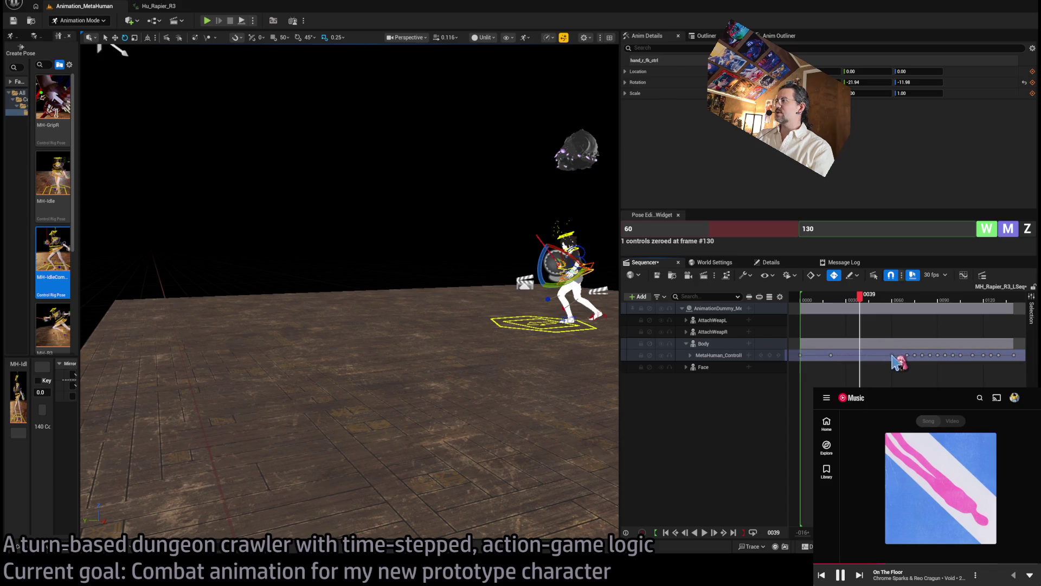
drag(1022, 367, 1015, 357)
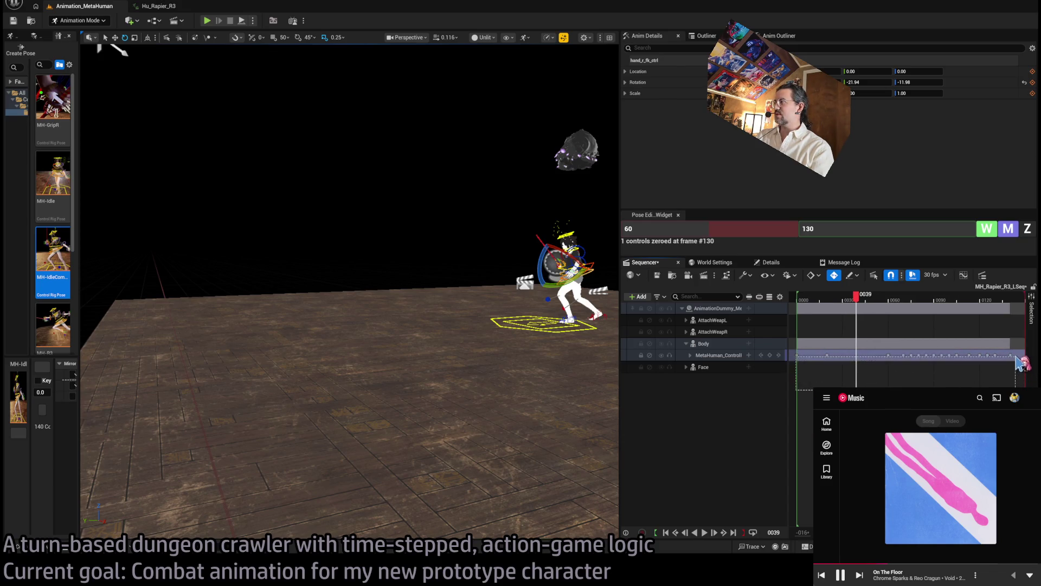
Play back the retimed lunge from the start to check the pose timing.
drag(837, 298, 800, 300)
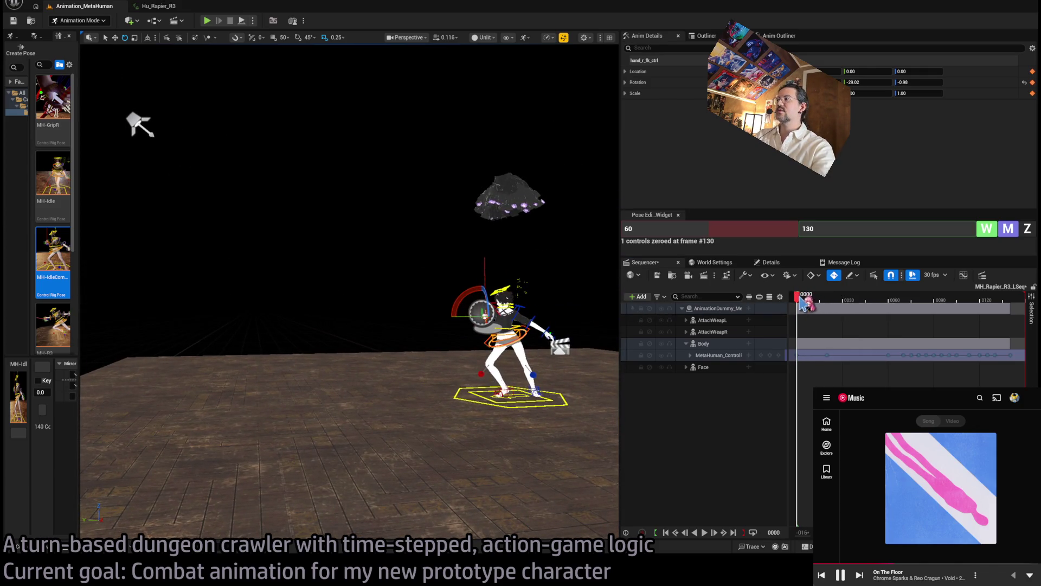
key(space)
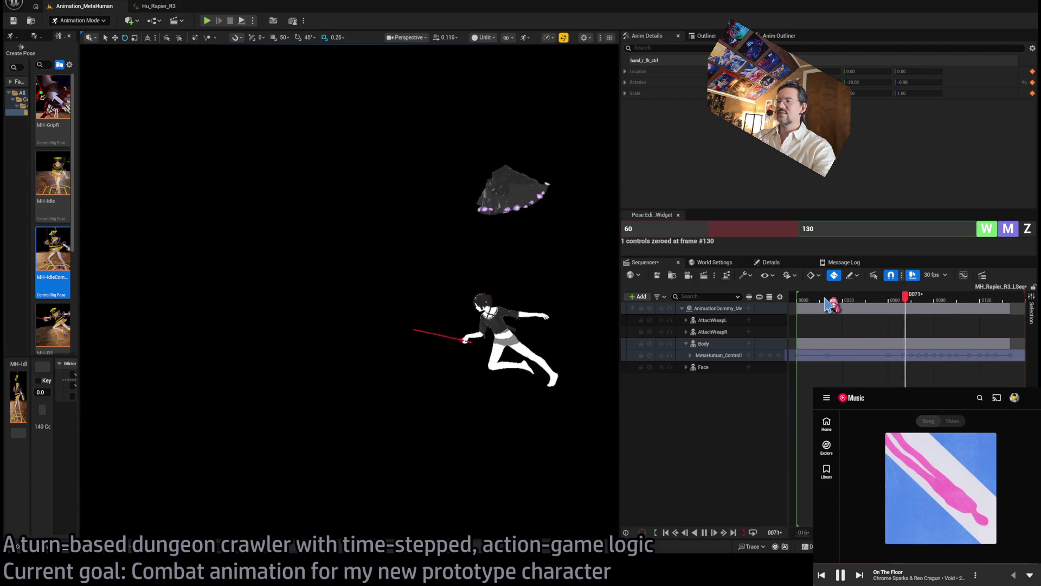
key(space)
drag(828, 302, 804, 307)
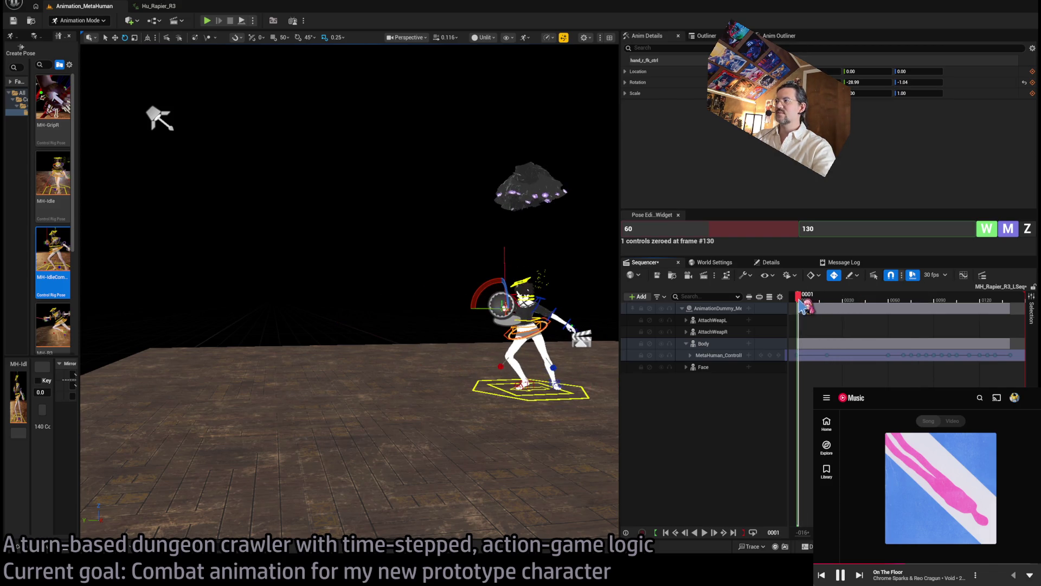
key(space)
key(space)
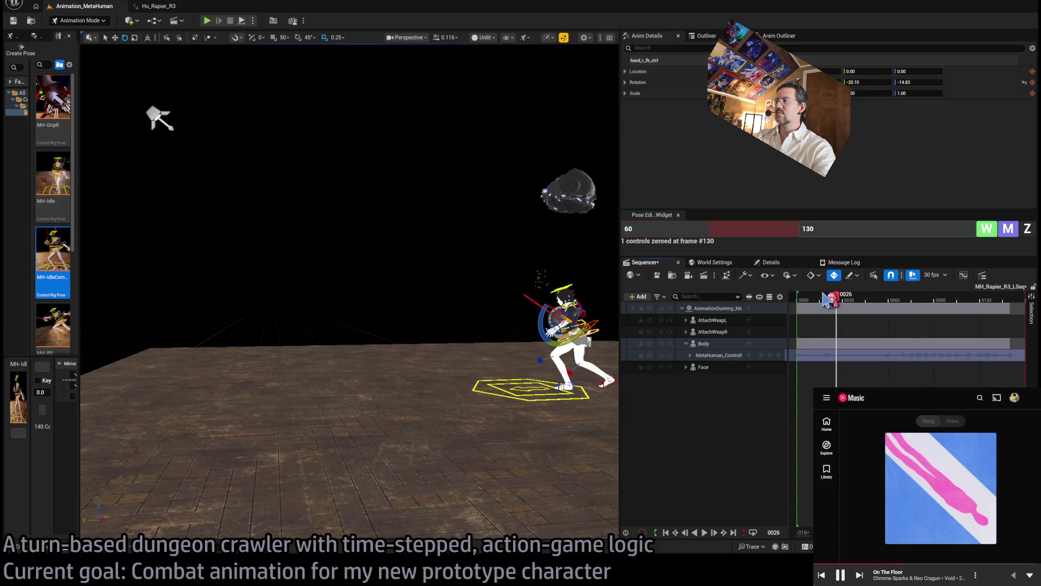
Move the frame 20 key earlier to frame 17 and replay the adjusted lunge.
drag(827, 355, 823, 356)
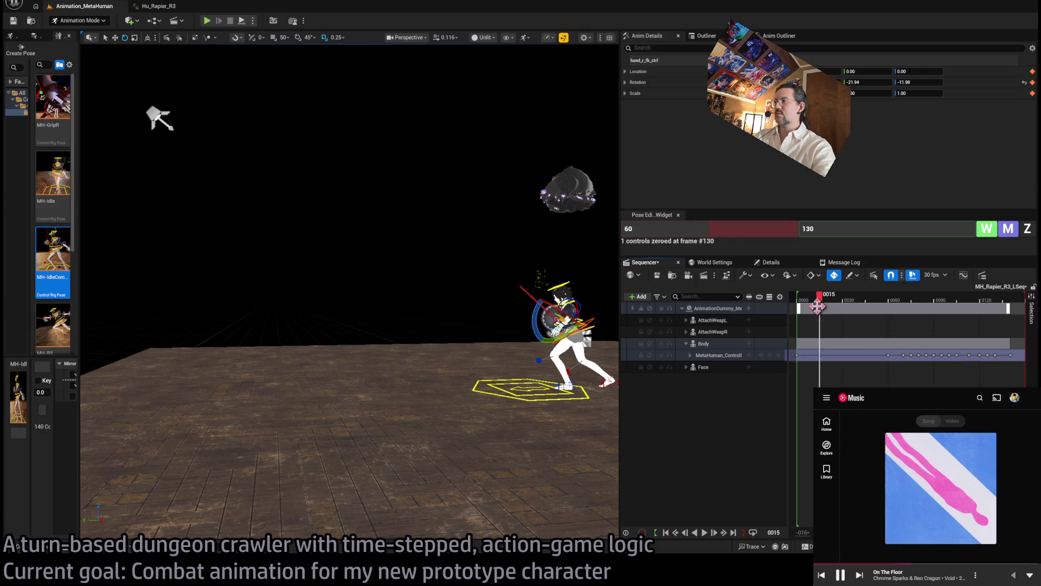
drag(817, 308, 805, 306)
key(space)
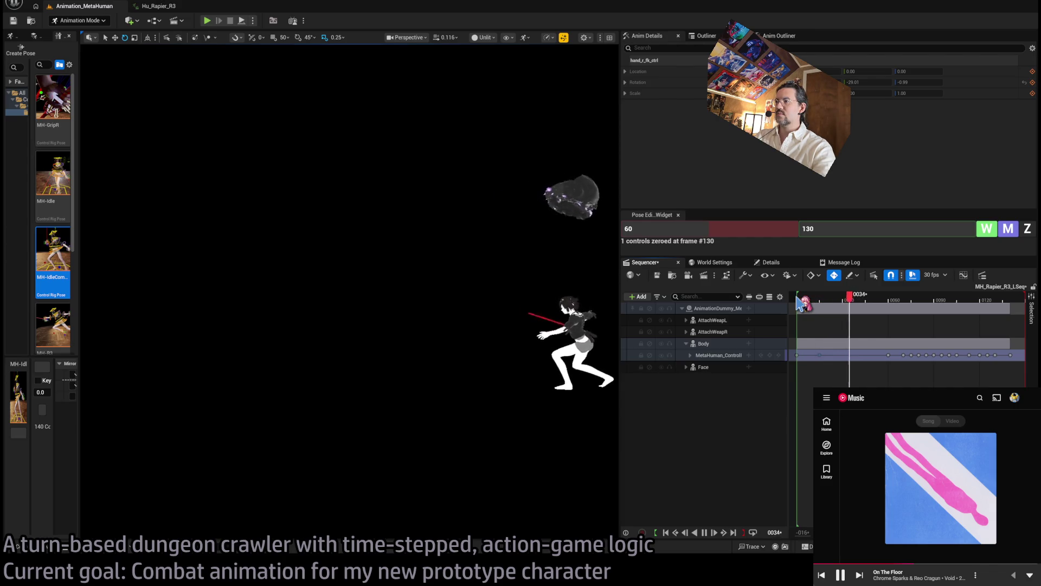
key(space)
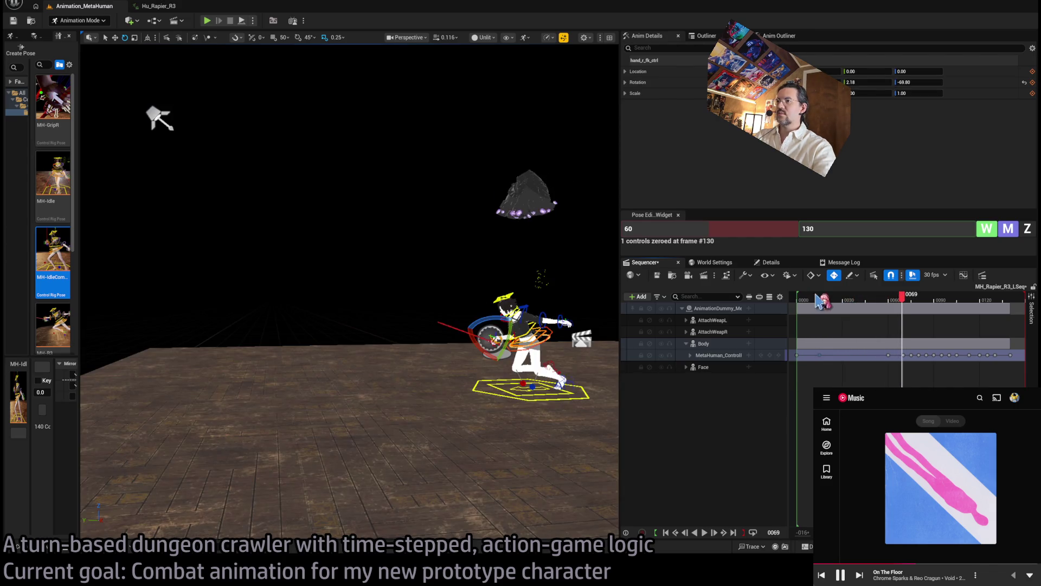
drag(820, 302, 813, 304)
key(space)
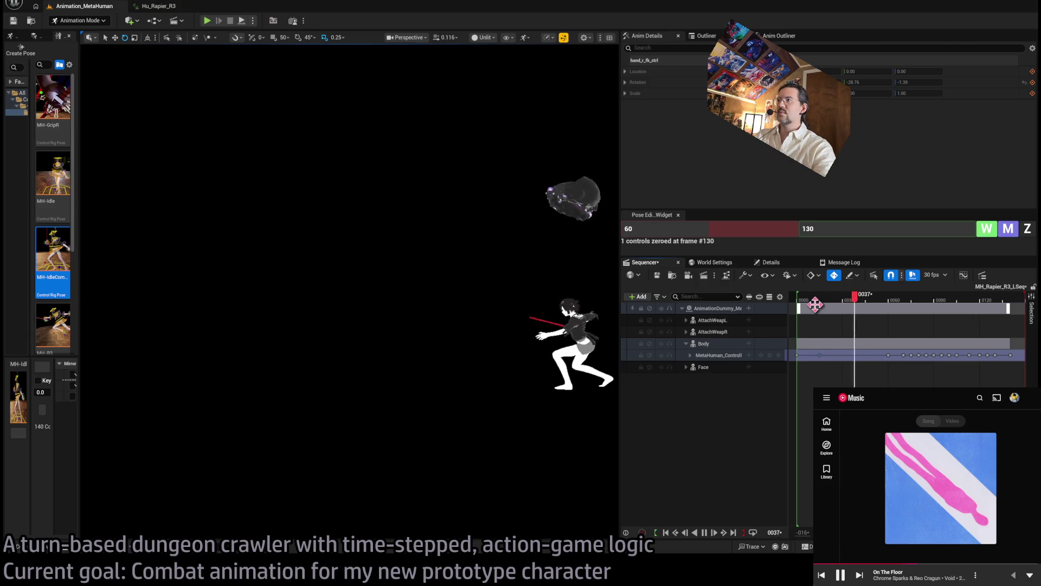
key(space)
Scrub through the Hu_Rapier_R3 animation for reference, then return to the Animation_MetaHuman sequence.
click(158, 6)
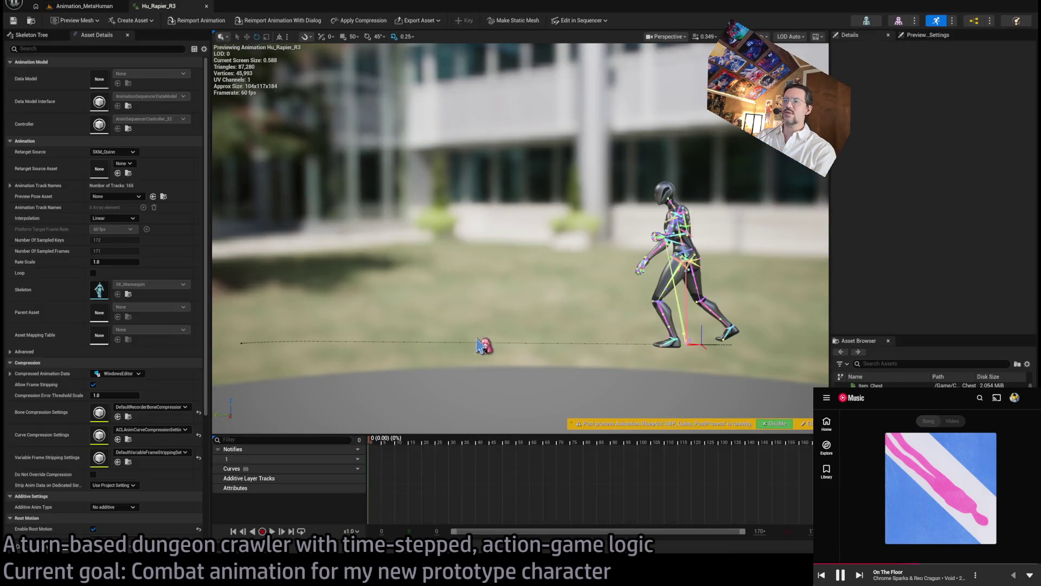
mouse_move(389, 439)
mouse_down()
mouse_move(558, 440)
mouse_move(500, 445)
mouse_move(542, 445)
mouse_move(533, 448)
mouse_up()
click(106, 4)
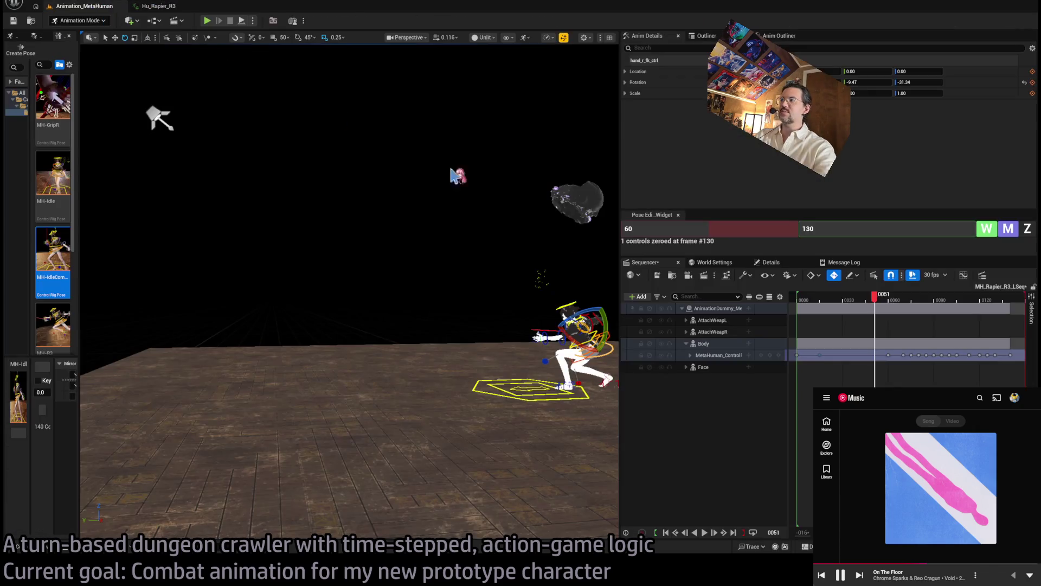